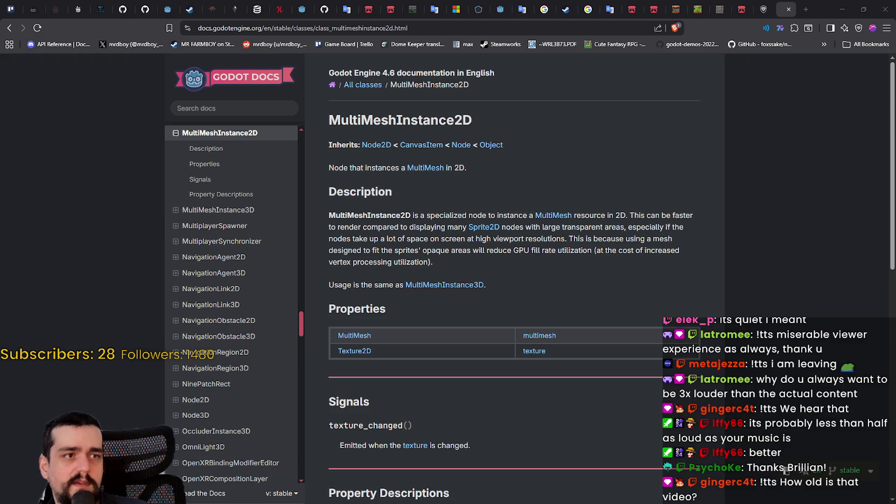
# Bring the paused MultiMeshInstance2D tutorial video up over the Godot Docs page
pyautogui.hotkey('alt', 'Tab')
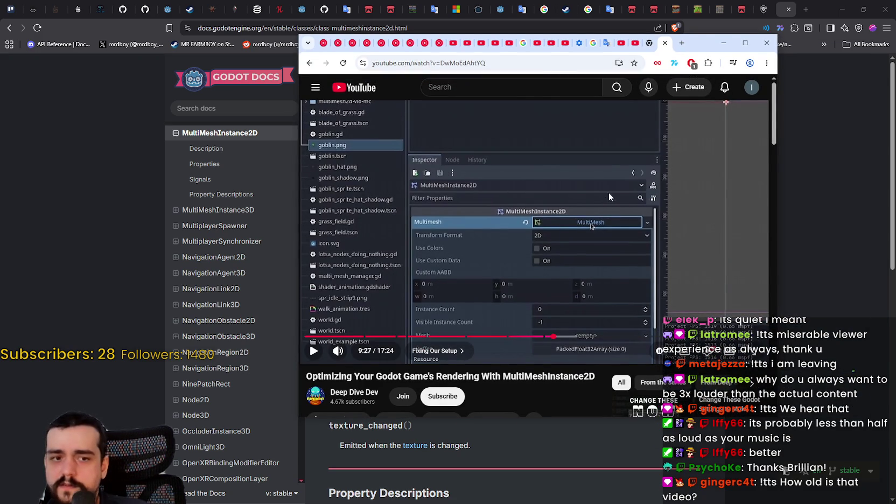
# Play the tutorial full screen, skipping ahead and pausing to read the goblin script
pyautogui.doubleClick(613, 192)
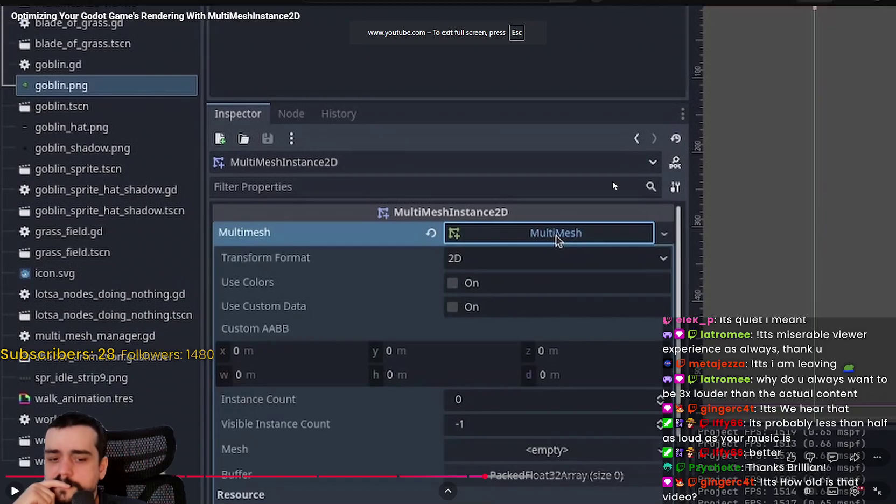
pyautogui.click(613, 185)
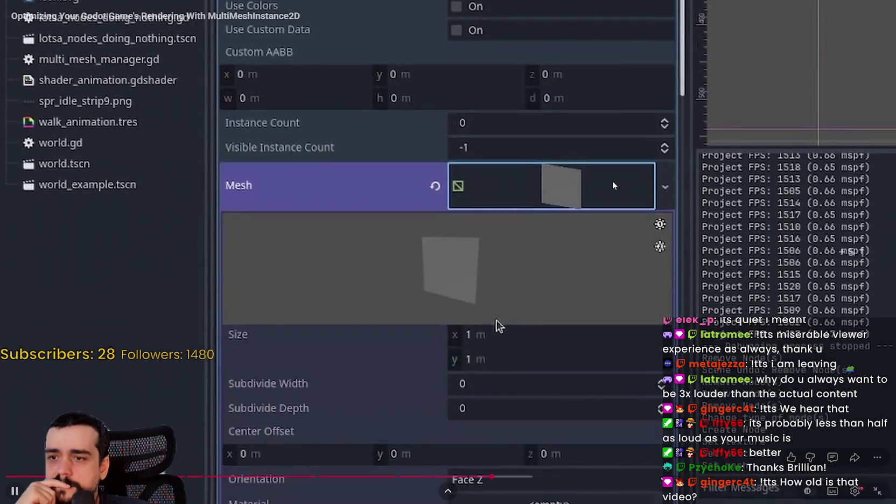
pyautogui.press('Right')
pyautogui.press('Right')
pyautogui.press('Right')
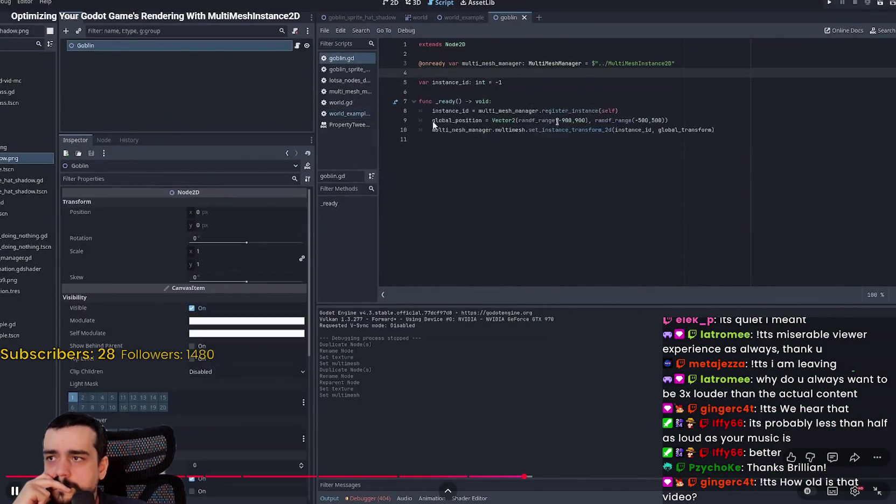
pyautogui.click(388, 165)
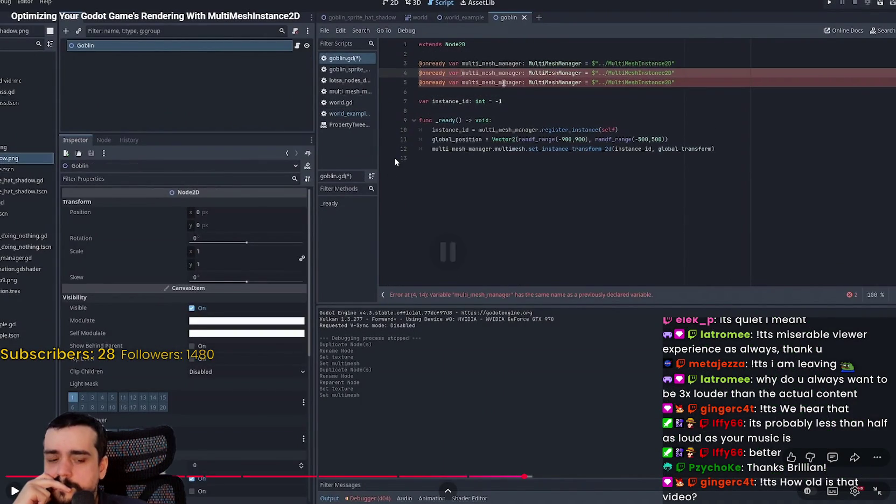
pyautogui.click(394, 158)
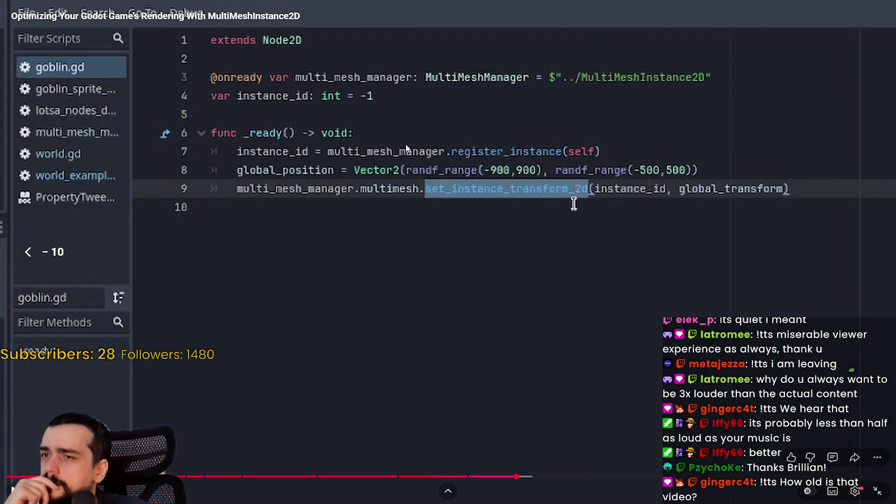
pyautogui.click(405, 143)
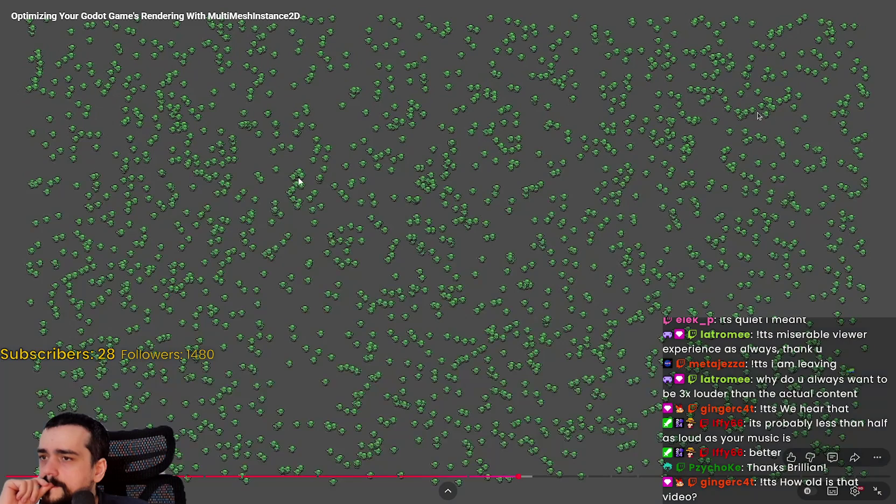
pyautogui.click(432, 188)
pyautogui.click(880, 190)
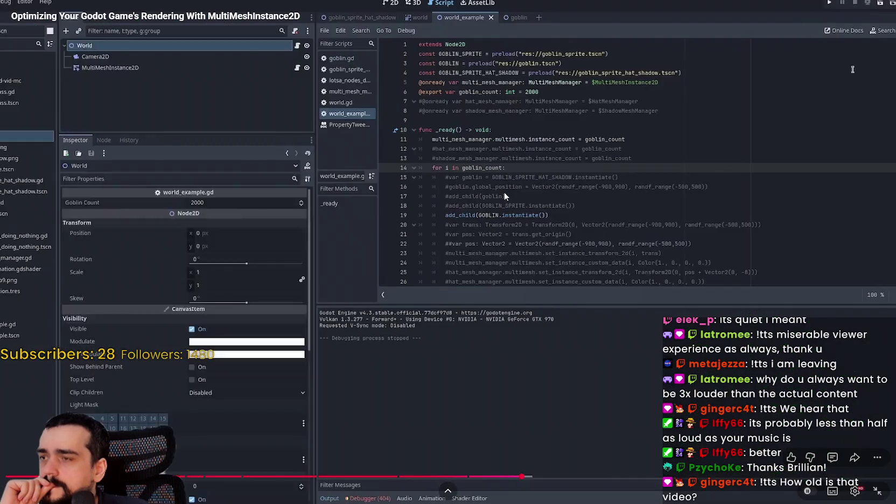
# Pause on the editor view, exit full screen and close the video window
pyautogui.click(234, 242)
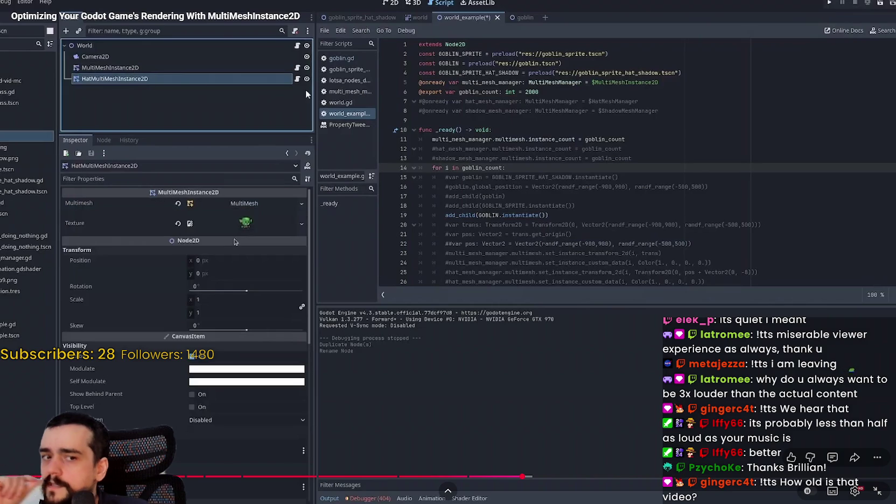
pyautogui.press('Escape')
pyautogui.click(723, 42)
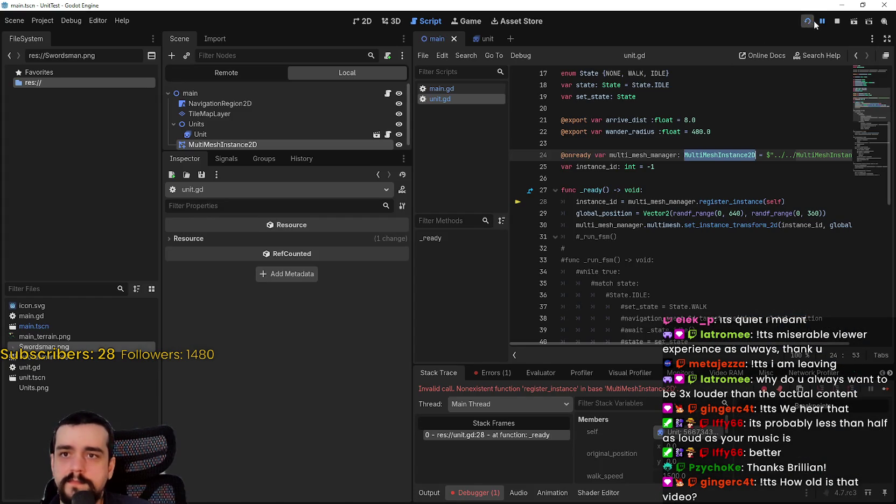
# Move MultiMeshInstance2D above Units and attach a new multi_mesh_manager.gd script to it
pyautogui.moveTo(282, 124)
pyautogui.mouseDown()
pyautogui.moveTo(215, 111)
pyautogui.moveTo(182, 118)
pyautogui.moveTo(195, 128)
pyautogui.moveTo(202, 103)
pyautogui.mouseUp()
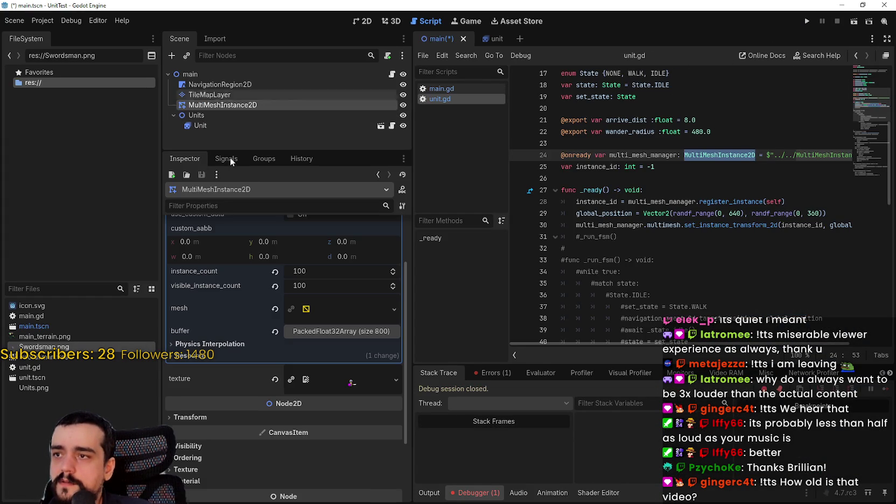
pyautogui.rightClick(211, 106)
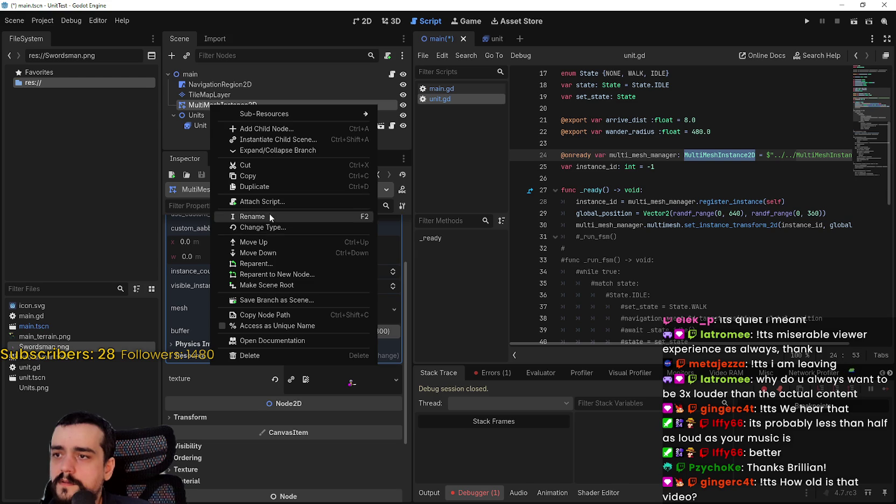
pyautogui.click(275, 200)
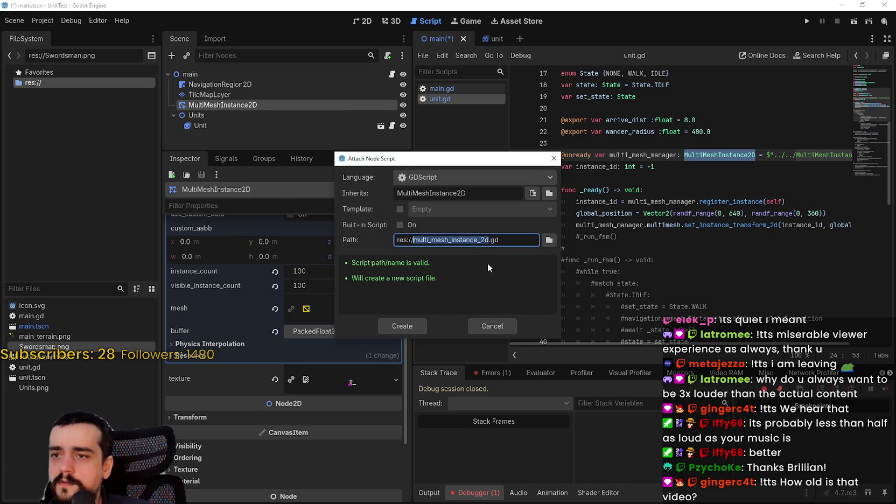
pyautogui.write('multi')
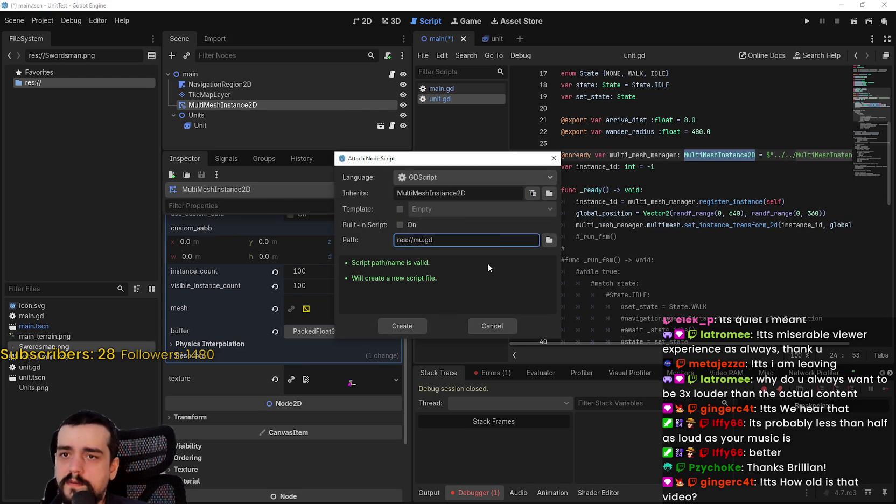
pyautogui.write('_mesh_m')
pyautogui.write('anager')
pyautogui.press('Return')
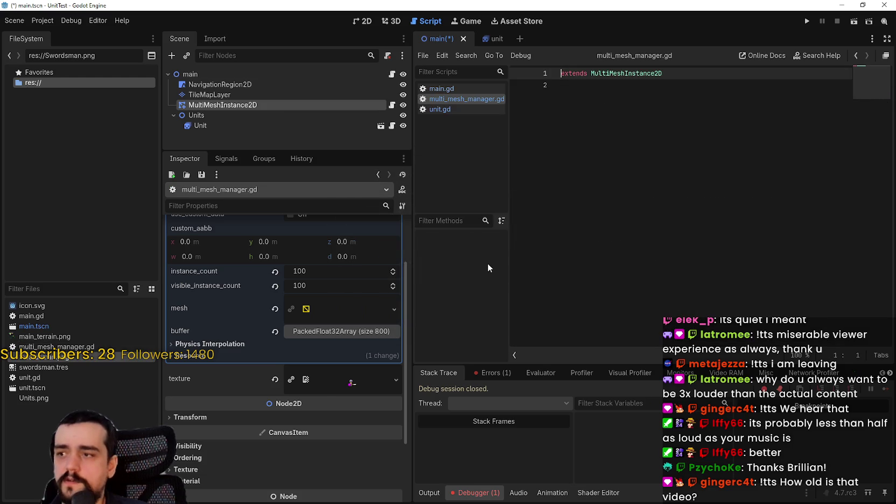
# Add 'class_name MultiMeshManager' as the script's first line and save
pyautogui.press('Return')
pyautogui.press('Up')
pyautogui.write('class_name M')
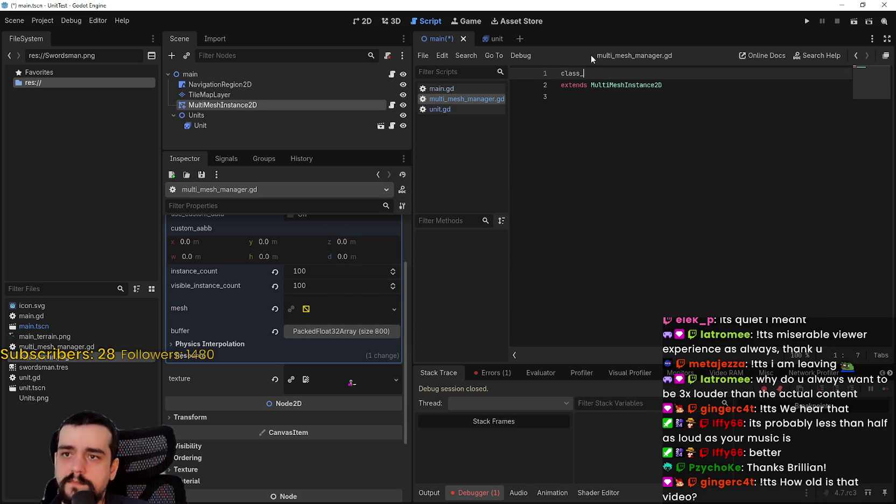
pyautogui.write('ultiMeshManager')
pyautogui.hotkey('ctrl', 's')
pyautogui.click(686, 100)
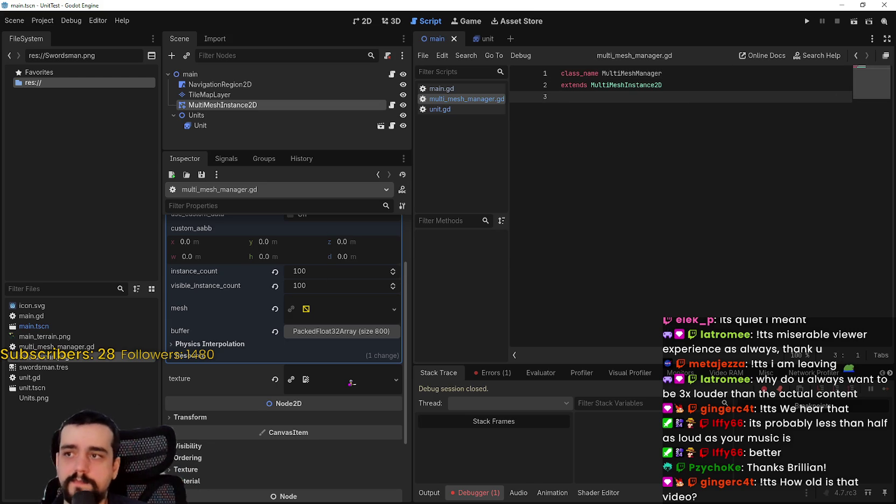
# Revisit the tutorial's world_example script, then return to Godot and open main.gd
pyautogui.hotkey('alt', 'Tab')
pyautogui.doubleClick(572, 190)
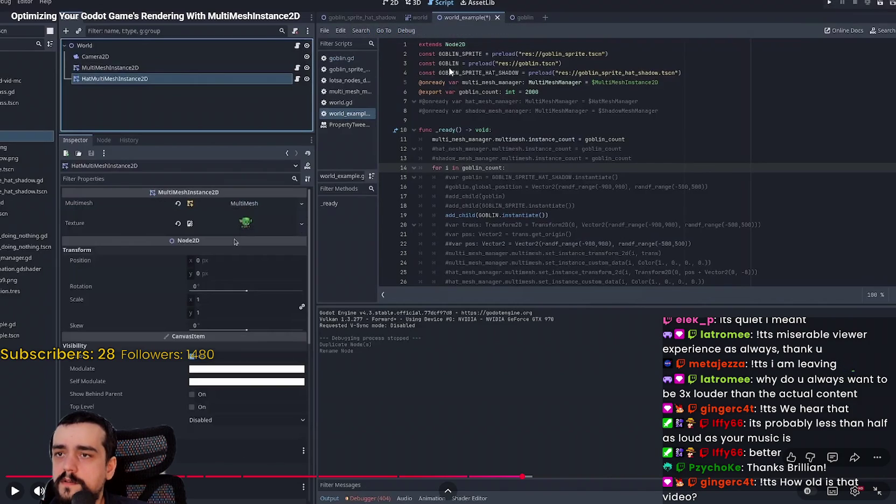
pyautogui.click(499, 82)
pyautogui.press('Escape')
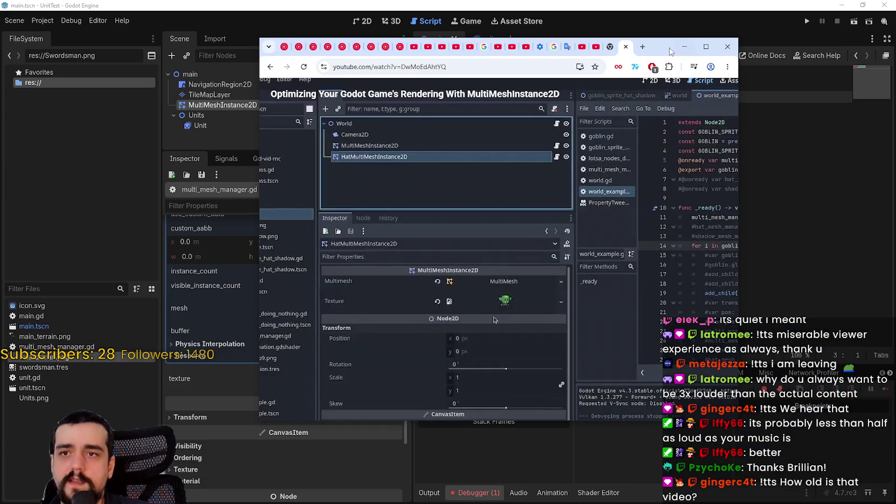
pyautogui.hotkey('alt', 'Tab')
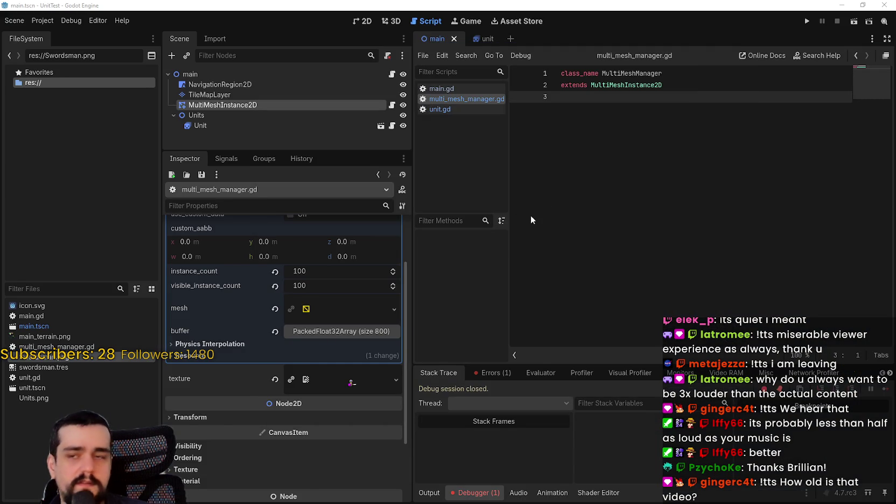
pyautogui.click(392, 74)
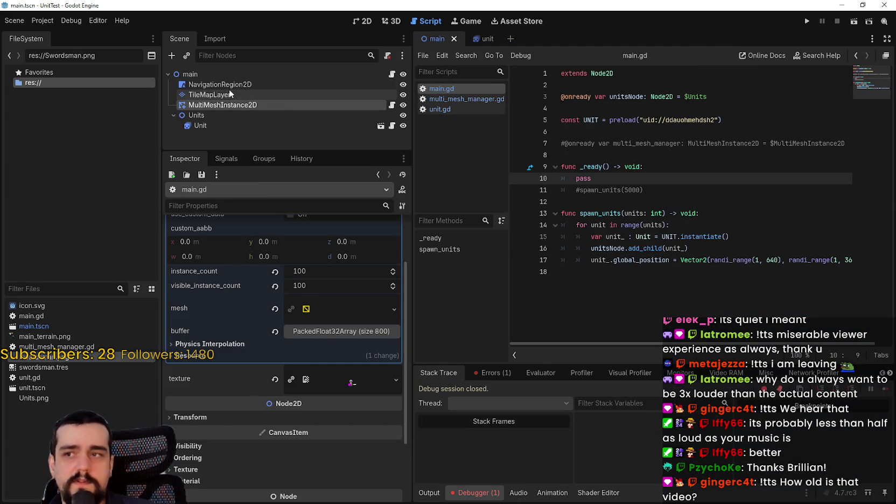
# Delete the Units node and its children, then select MultiMeshInstance2D
pyautogui.rightClick(172, 116)
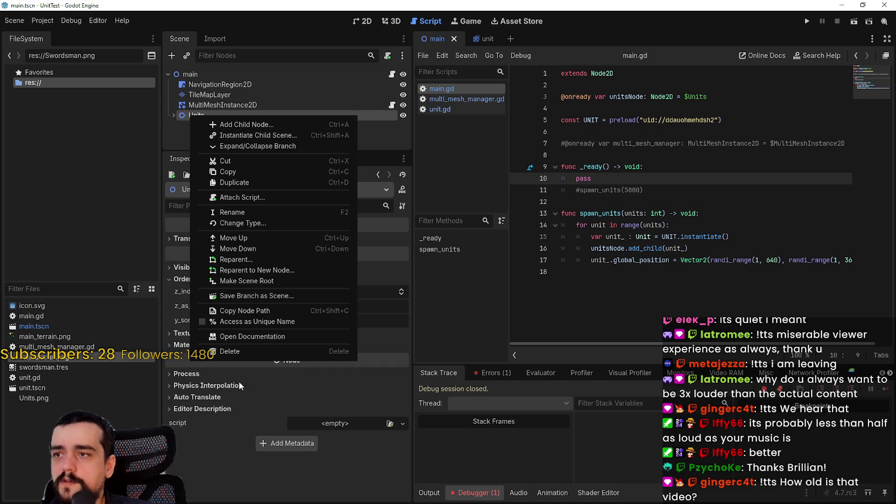
pyautogui.click(278, 351)
pyautogui.click(426, 260)
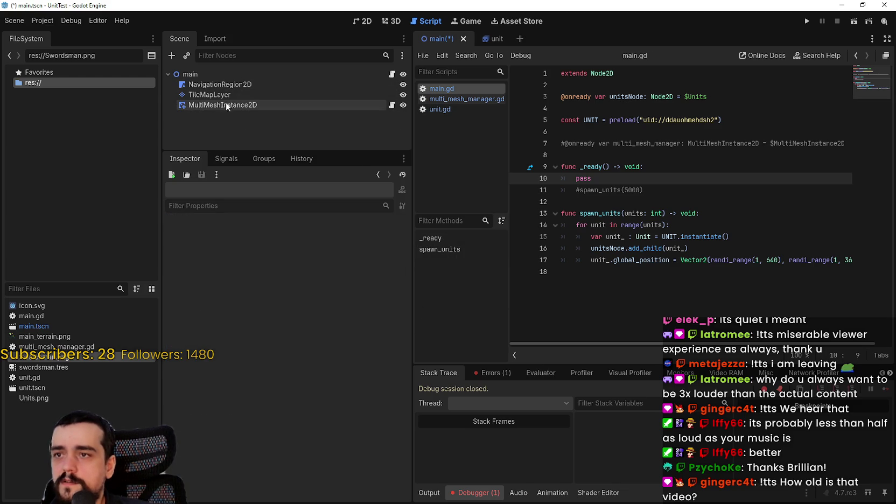
pyautogui.click(227, 105)
# Inspect the UNIT constant and delete the UNIT preload and unitsNode lines in main.gd
pyautogui.click(652, 114)
pyautogui.click(746, 123)
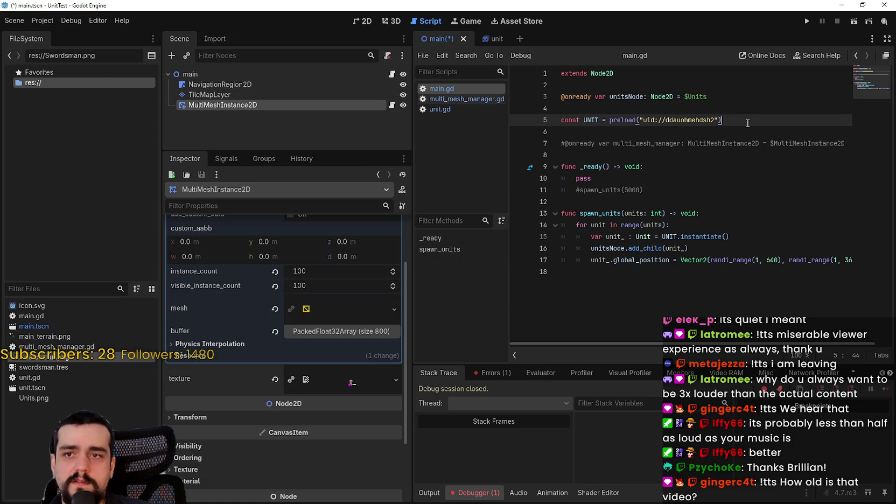
pyautogui.doubleClick(591, 120)
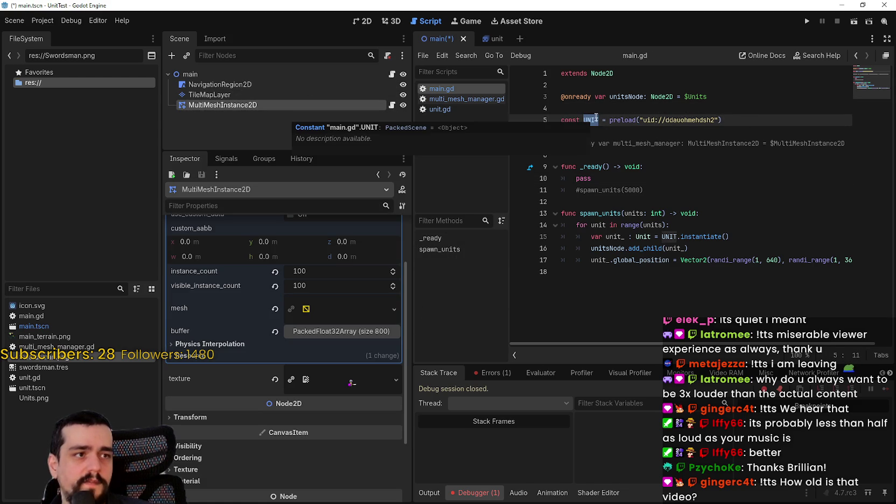
pyautogui.moveTo(727, 119); pyautogui.dragTo(560, 120)
pyautogui.moveTo(848, 143)
pyautogui.mouseDown()
pyautogui.moveTo(646, 129)
pyautogui.moveTo(537, 109)
pyautogui.mouseUp()
pyautogui.press('BackSpace')
pyautogui.hotkey('shift', 'Up')
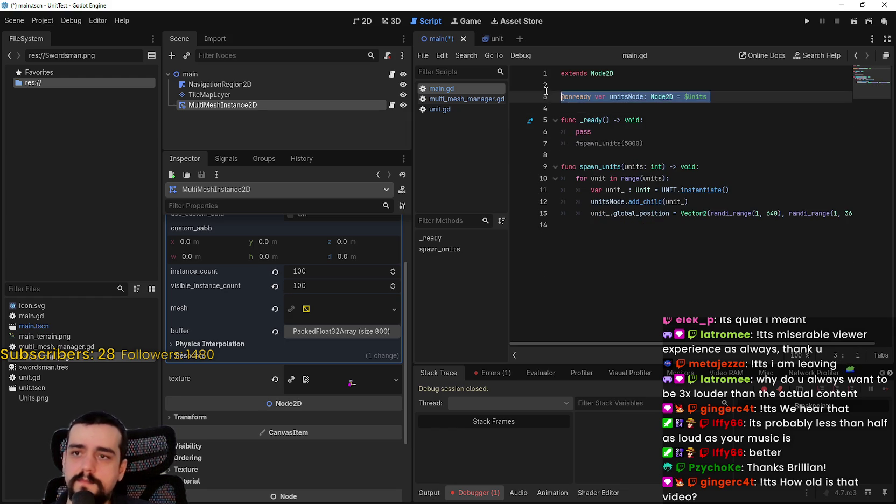
pyautogui.press('BackSpace')
# Remove the spawn_units call and comment the function, then undo back to the original code
pyautogui.click(616, 132)
pyautogui.hotkey('shift', 'Up')
pyautogui.press('BackSpace')
pyautogui.moveTo(850, 179)
pyautogui.mouseDown()
pyautogui.moveTo(560, 143)
pyautogui.moveTo(554, 133)
pyautogui.mouseUp()
pyautogui.hotkey('ctrl', 'k')
pyautogui.click(646, 90)
pyautogui.hotkey('ctrl', 'z')
pyautogui.hotkey('ctrl', 'z')
pyautogui.hotkey('ctrl', 'z')
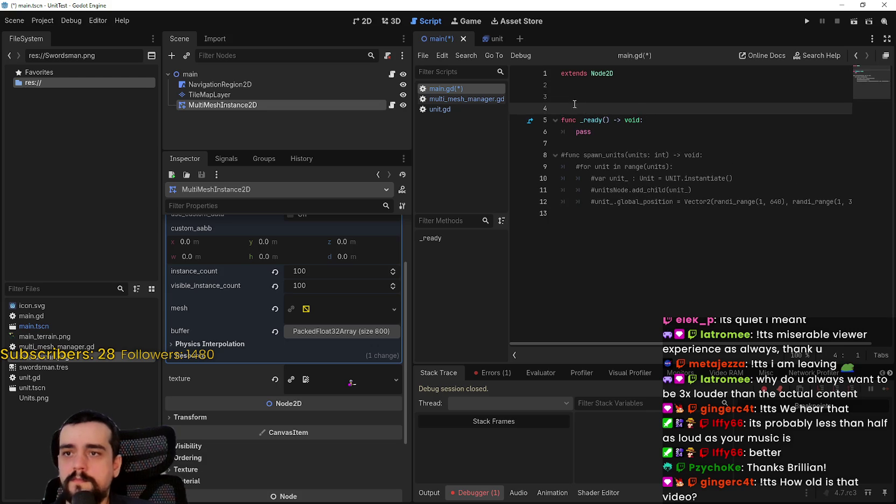
pyautogui.hotkey('ctrl', 'z')
pyautogui.hotkey('ctrl', 'z')
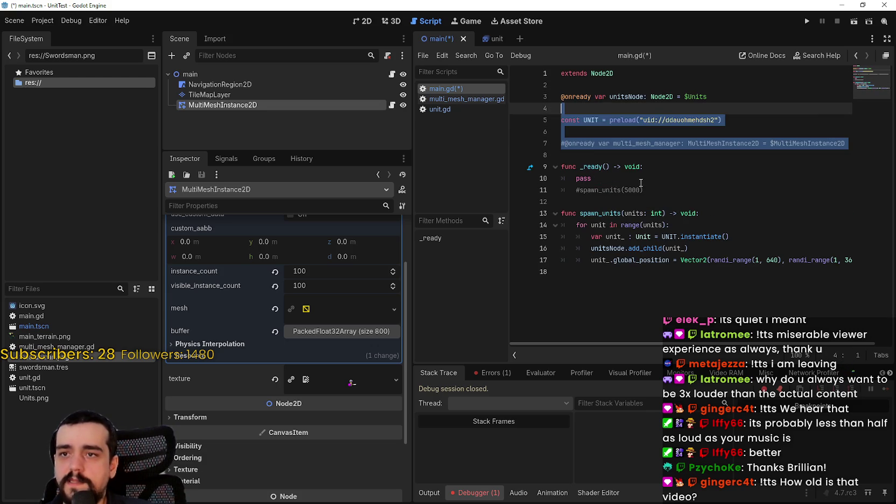
# Comment out the spawn_units function, the UNIT preload and the unitsNode variable
pyautogui.moveTo(642, 286)
pyautogui.mouseDown()
pyautogui.moveTo(560, 213)
pyautogui.moveTo(554, 179)
pyautogui.moveTo(554, 225)
pyautogui.moveTo(553, 207)
pyautogui.mouseUp()
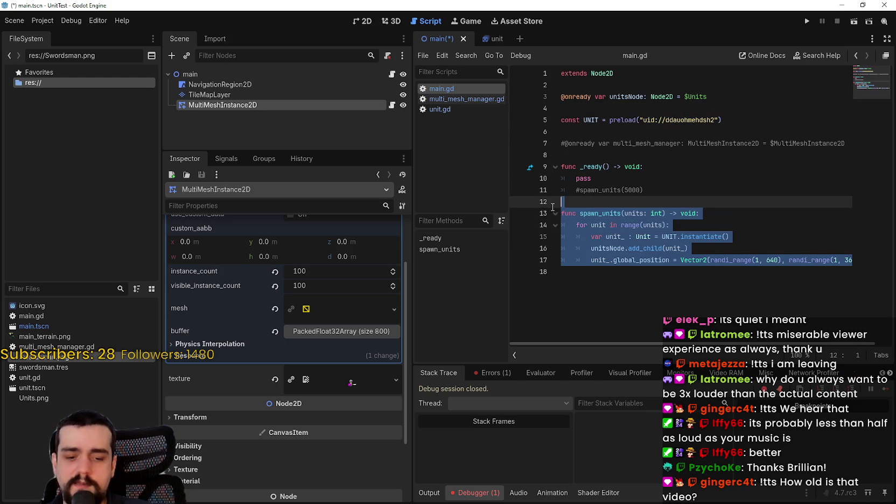
pyautogui.hotkey('ctrl', 'k')
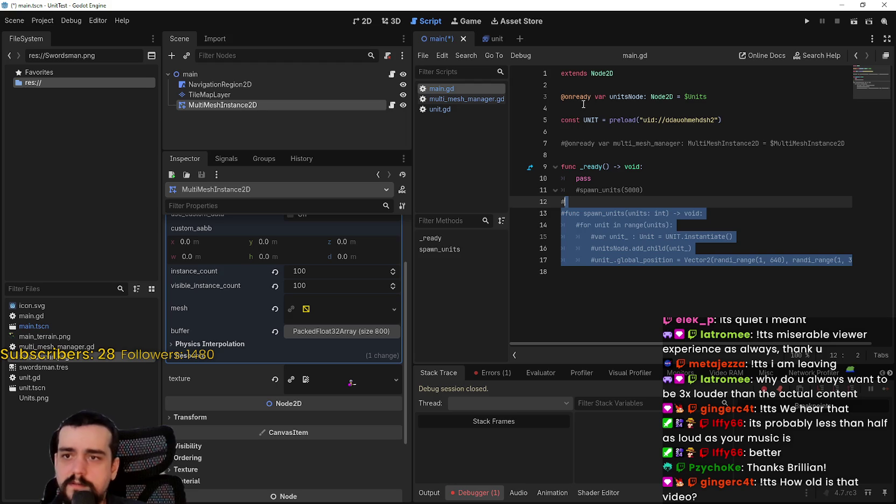
pyautogui.click(564, 119)
pyautogui.hotkey('ctrl', 'k')
pyautogui.click(564, 101)
pyautogui.hotkey('ctrl', 'k')
# Add blank lines above _ready and drop in Swordsman.png as a SWORDSMAN preload
pyautogui.click(584, 144)
pyautogui.click(583, 156)
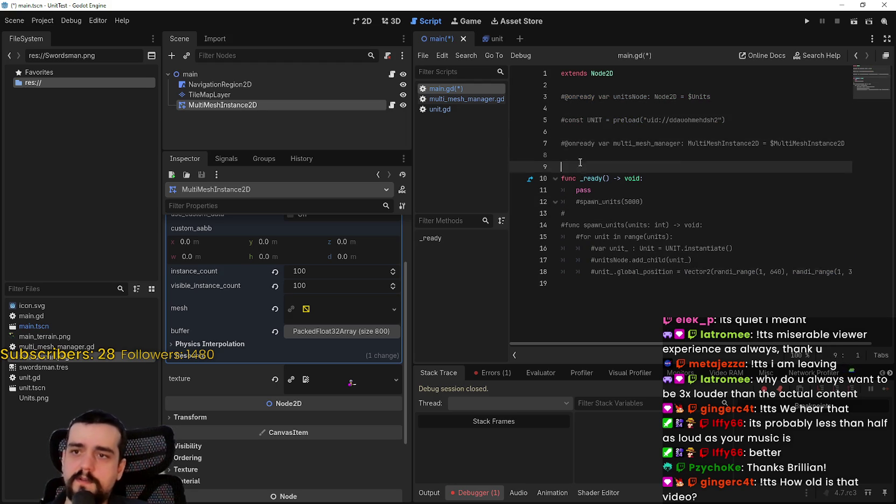
pyautogui.press('Return')
pyautogui.press('Return')
pyautogui.press('Return')
pyautogui.press('Up')
pyautogui.press('Up')
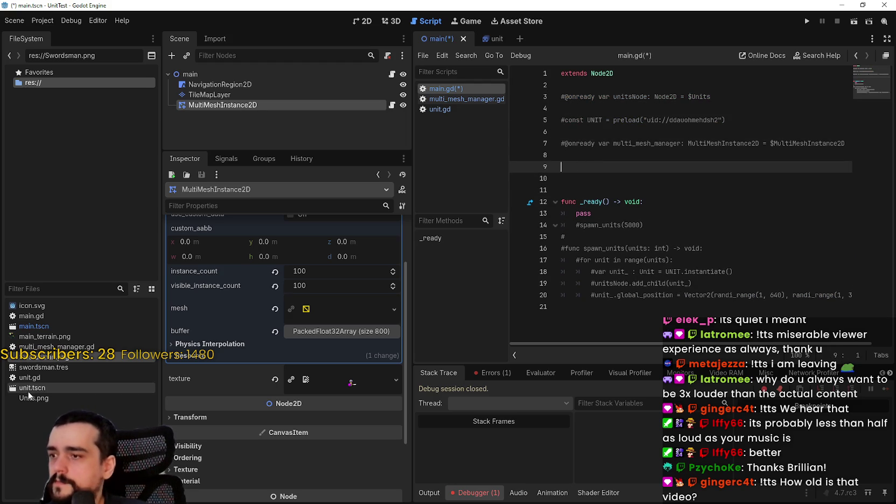
pyautogui.moveTo(41, 360)
pyautogui.mouseDown()
pyautogui.moveTo(560, 164)
pyautogui.moveTo(586, 168)
pyautogui.mouseUp()
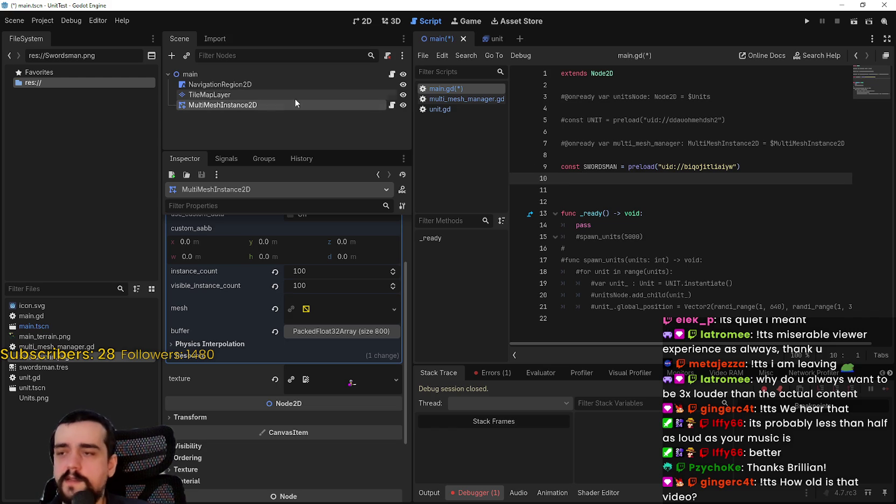
# Add an onready reference to MultiMeshInstance2D and rename it multi_mesh_manager
pyautogui.moveTo(228, 106)
pyautogui.mouseDown()
pyautogui.moveTo(738, 158)
pyautogui.moveTo(646, 166)
pyautogui.moveTo(628, 186)
pyautogui.mouseUp()
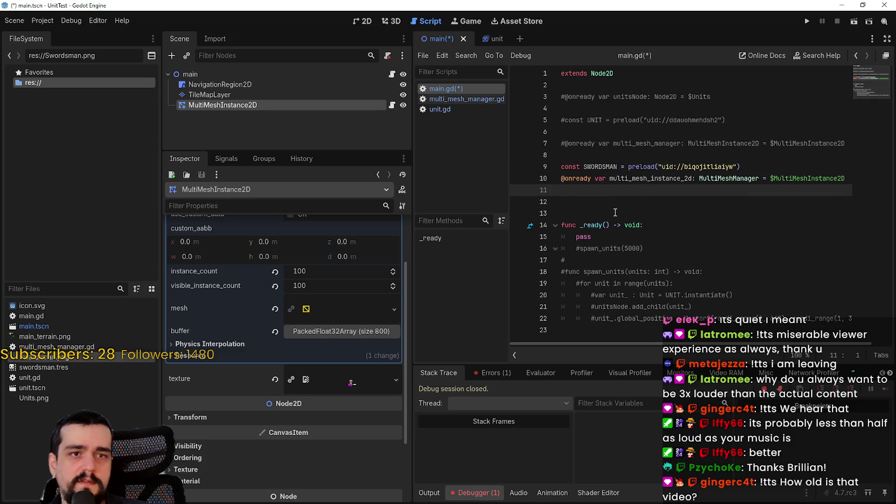
pyautogui.doubleClick(635, 181)
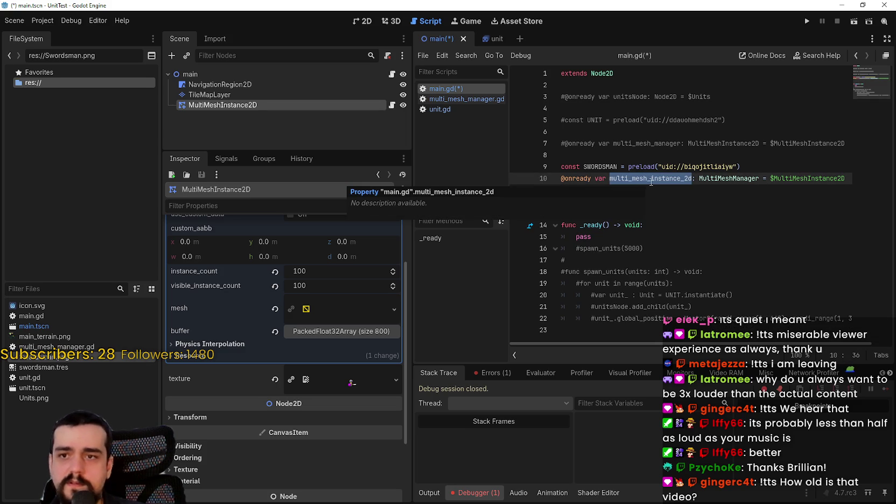
pyautogui.click(758, 181)
pyautogui.moveTo(697, 180); pyautogui.dragTo(653, 177)
pyautogui.write('m')
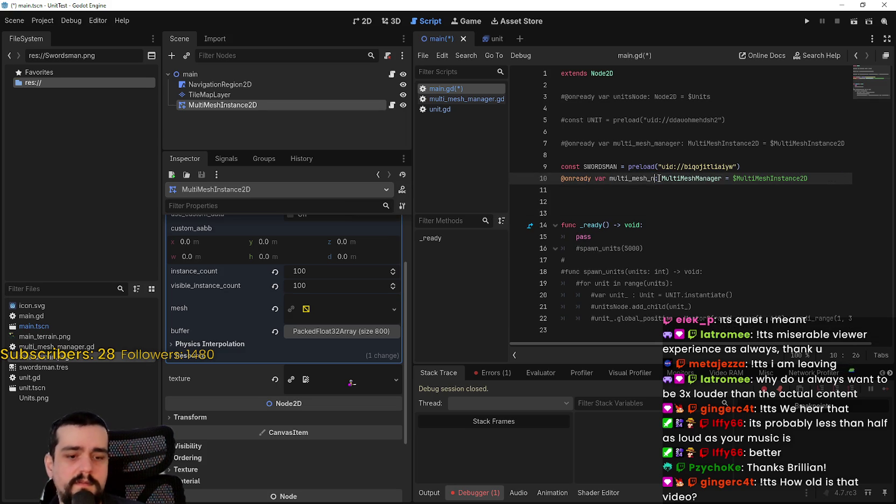
pyautogui.write('anager')
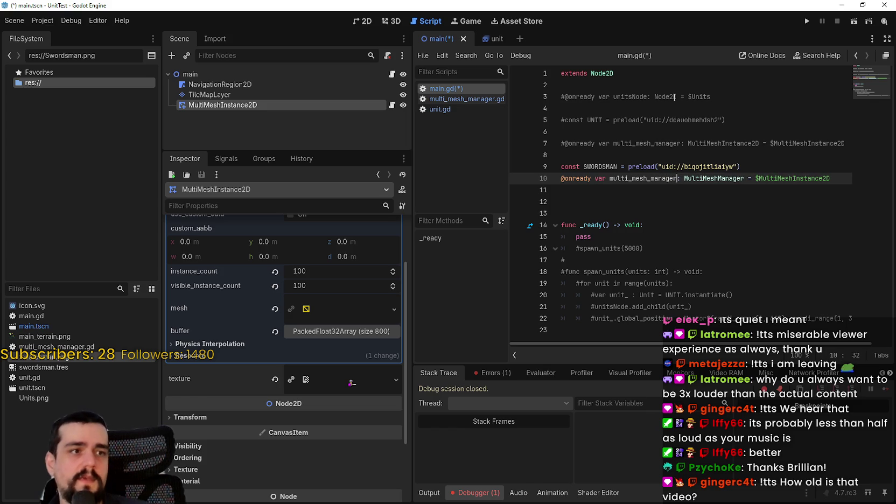
pyautogui.click(624, 187)
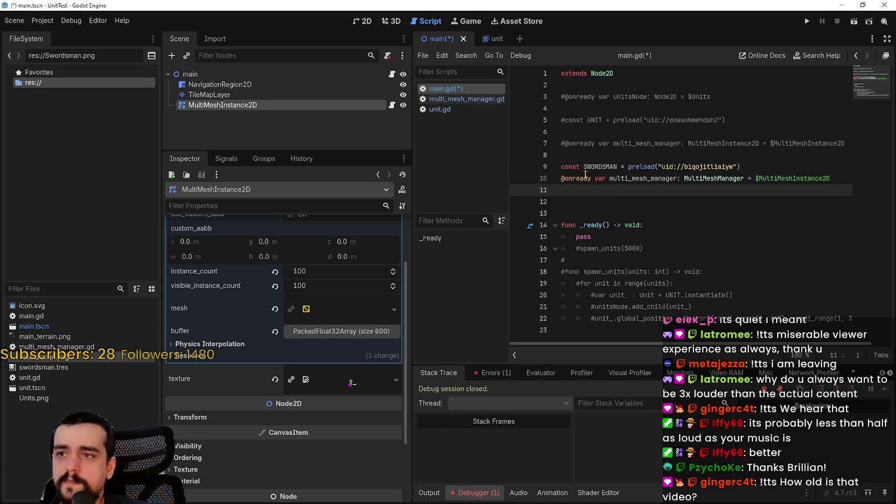
pyautogui.write('@expor')
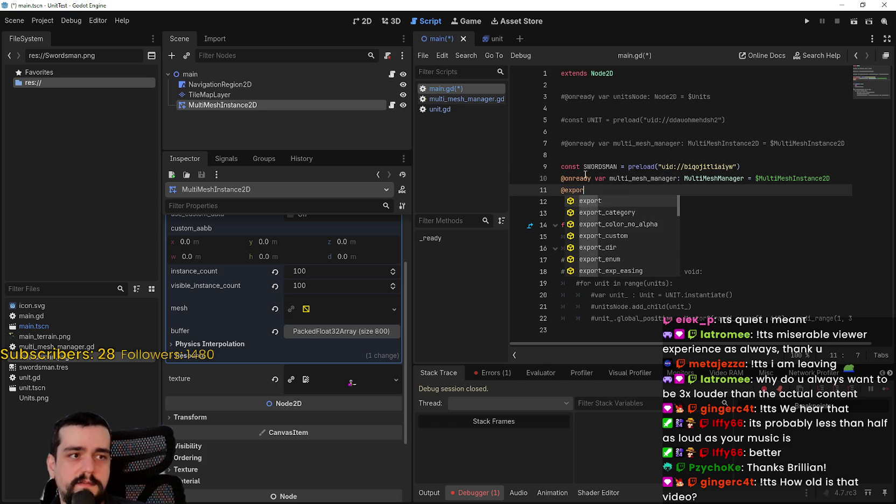
pyautogui.write('t var swords')
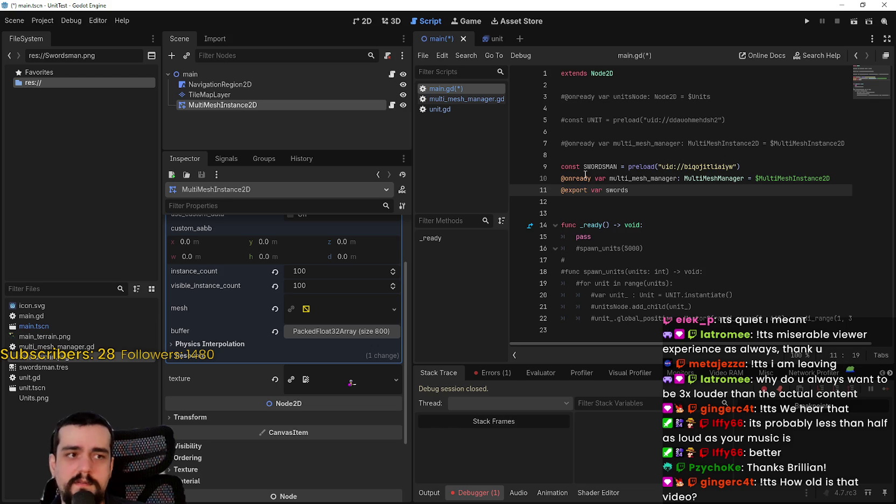
pyautogui.write('man_count: i')
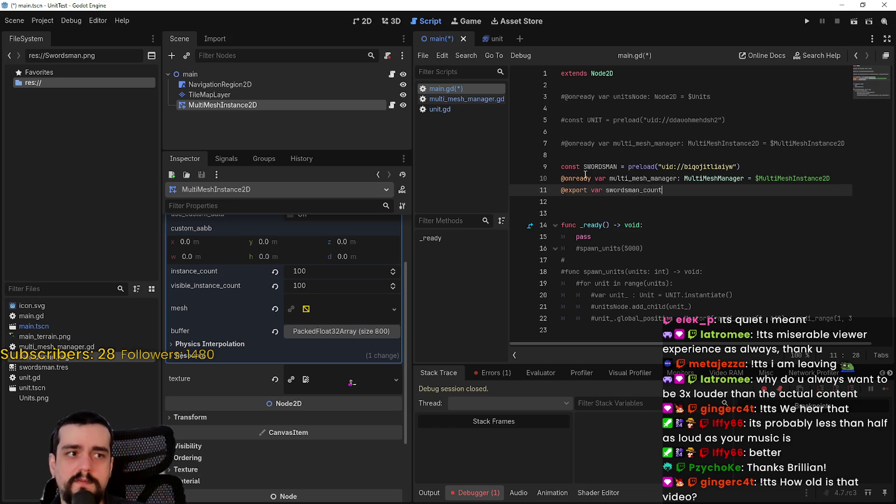
pyautogui.hotkey('ctrl', 's')
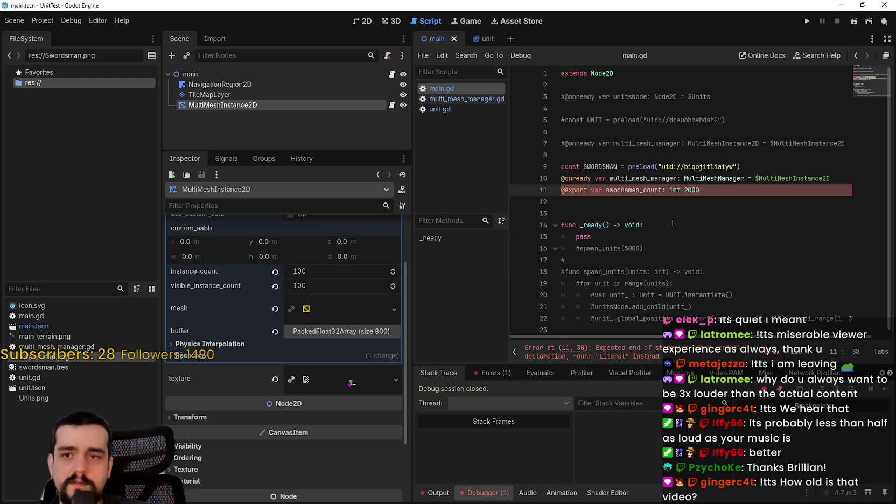
pyautogui.click(670, 225)
pyautogui.click(719, 188)
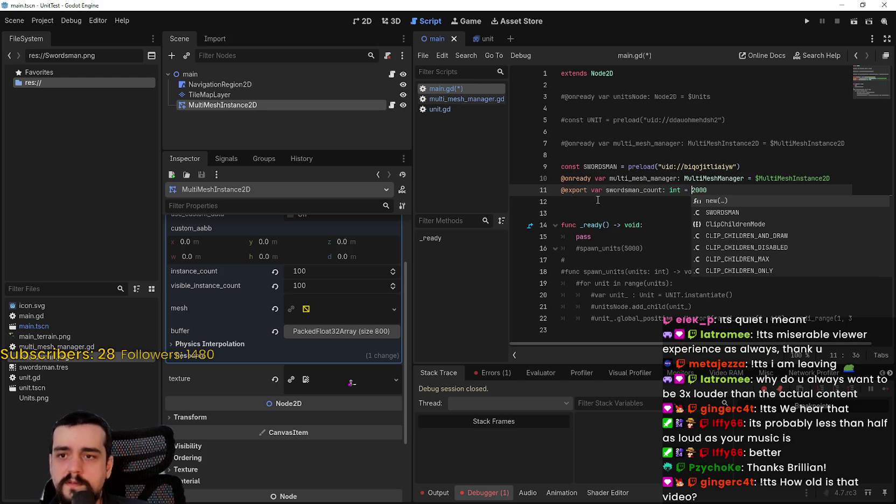
pyautogui.press('Escape')
pyautogui.press('Down')
pyautogui.press('Down')
pyautogui.press('Down')
pyautogui.moveTo(591, 237); pyautogui.dragTo(576, 240)
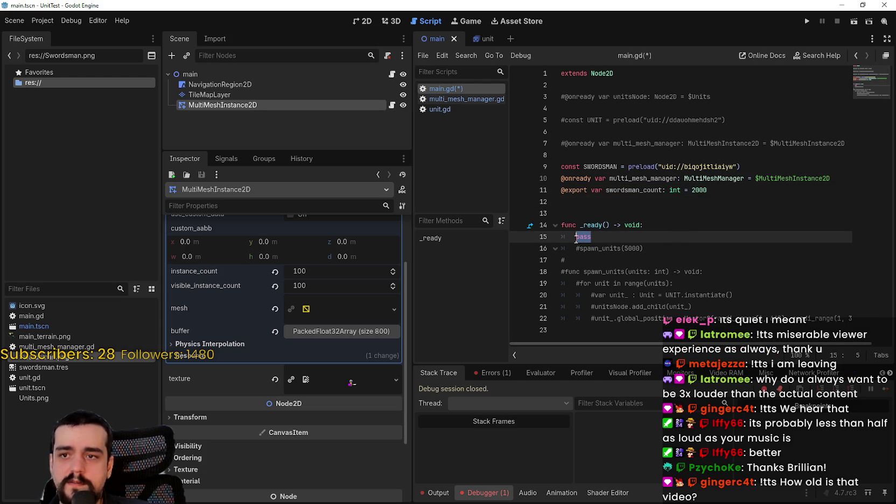
# In _ready, set multi_mesh_manager.multimesh.instance_count = swordsman_count
pyautogui.write('multi_m')
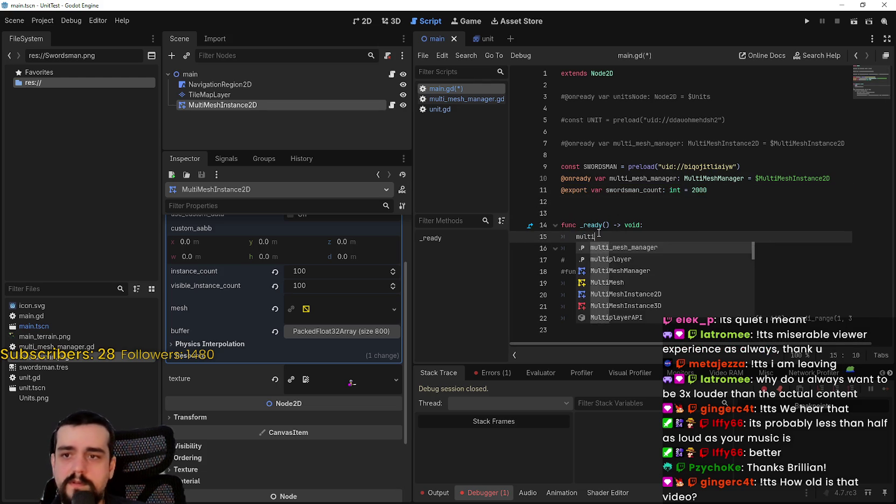
pyautogui.press('Return')
pyautogui.write('.mu')
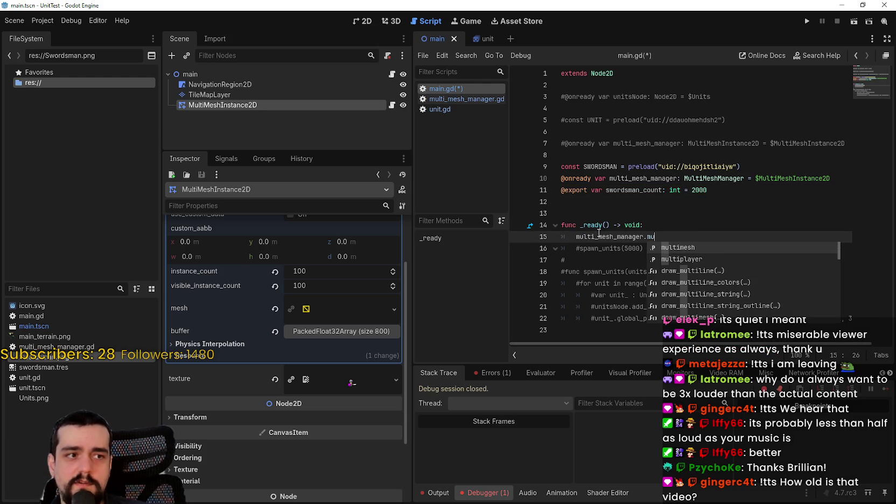
pyautogui.press('Return')
pyautogui.write('.instan')
pyautogui.press('Return')
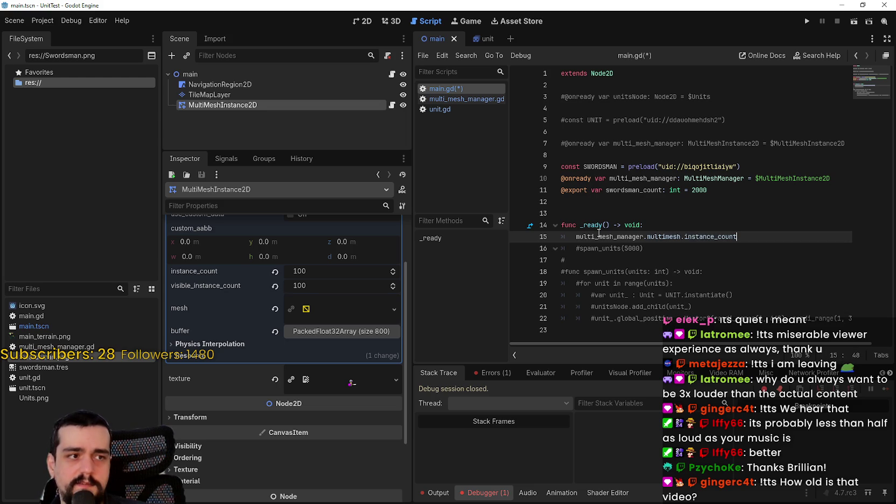
pyautogui.write(' = glo')
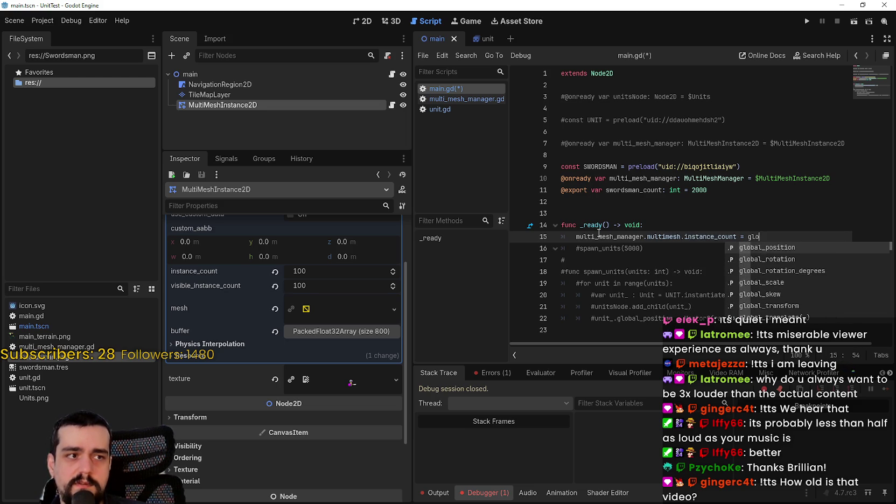
pyautogui.press('BackSpace')
pyautogui.press('BackSpace')
pyautogui.press('BackSpace')
pyautogui.write('sw')
pyautogui.press('Return')
pyautogui.press('Return')
# Add a 'for i in swordsman_count' loop calling add_child(SWORDSMAN.instantiate())
pyautogui.write('for')
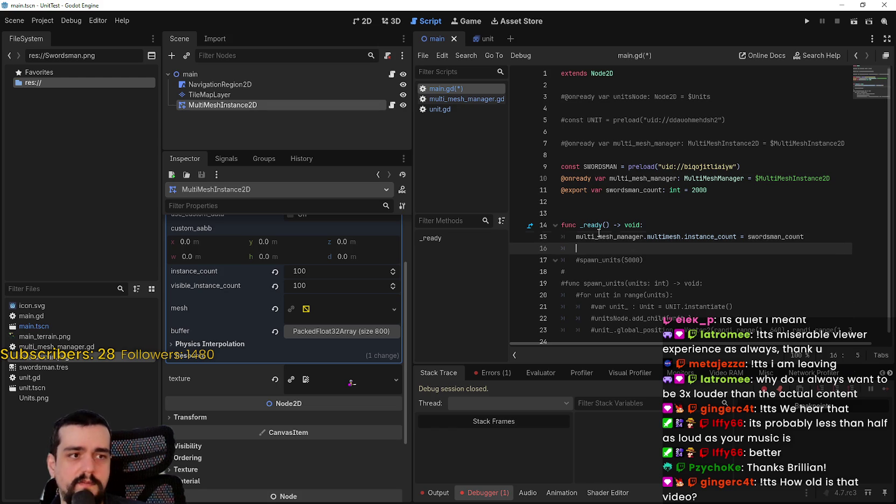
pyautogui.write(' i in gfo')
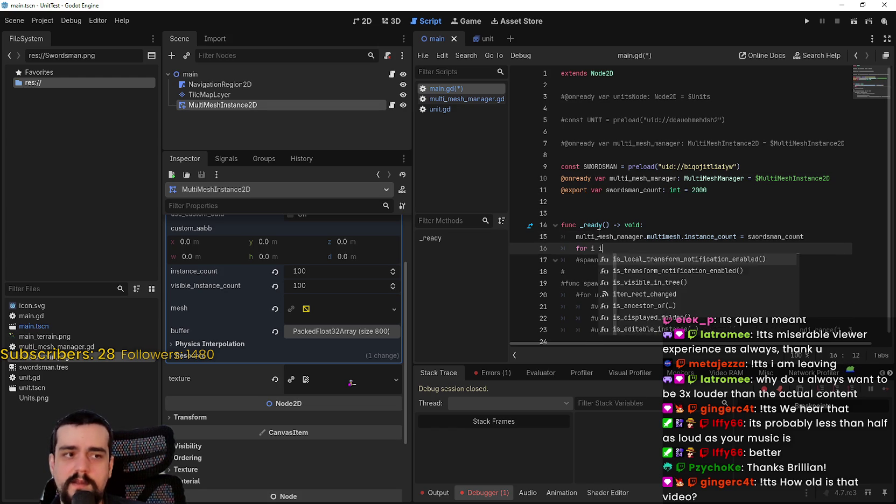
pyautogui.press('BackSpace')
pyautogui.press('BackSpace')
pyautogui.press('BackSpace')
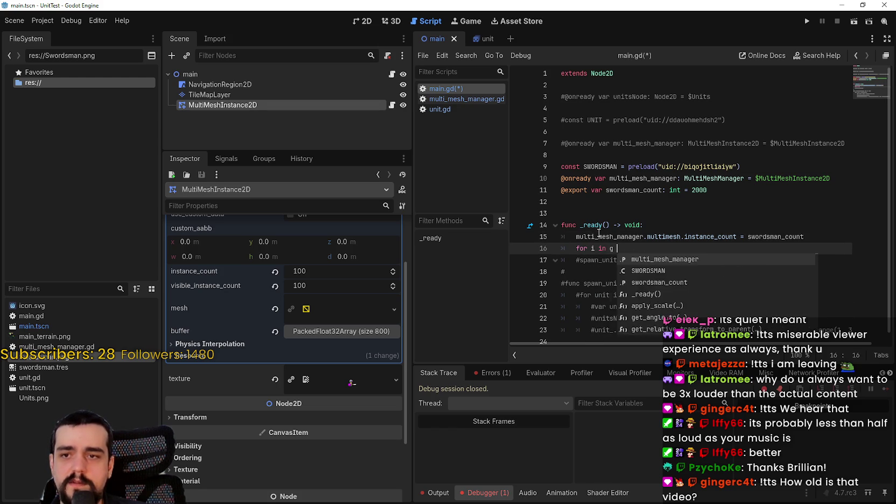
pyautogui.write('sword')
pyautogui.press('Return')
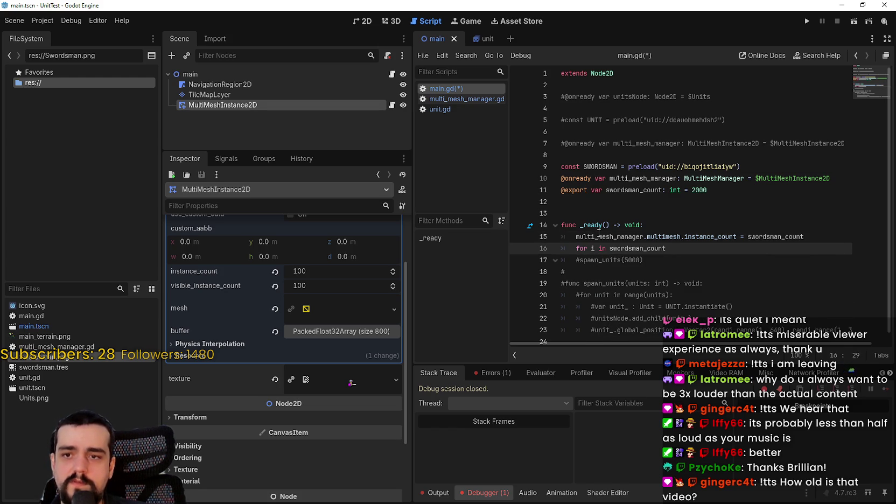
pyautogui.write(':')
pyautogui.press('Return')
pyautogui.write('add')
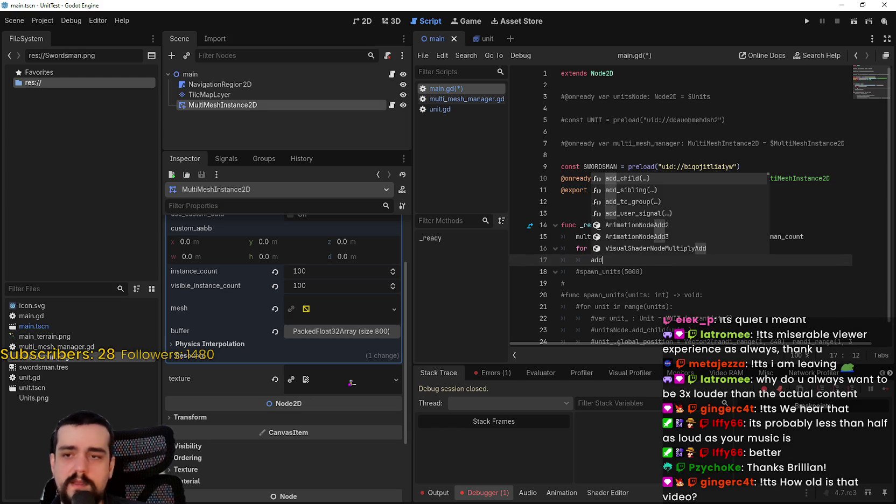
pyautogui.write('_child')
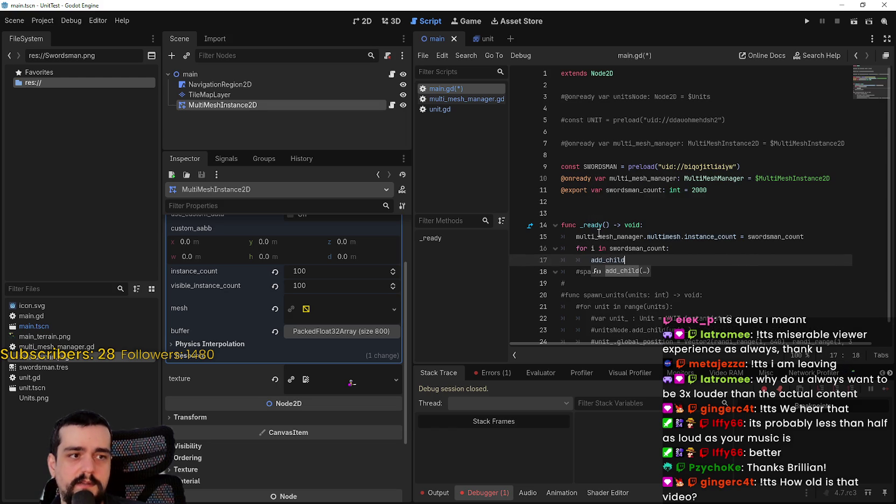
pyautogui.write('(')
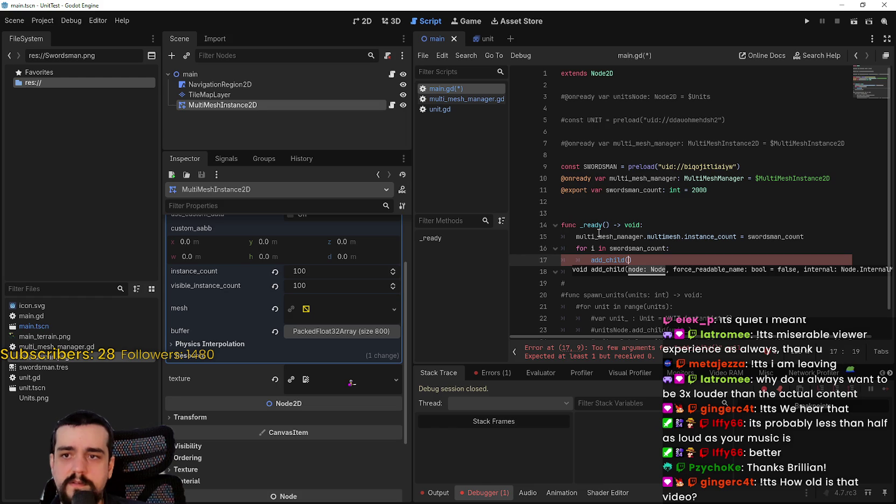
pyautogui.write('Swor')
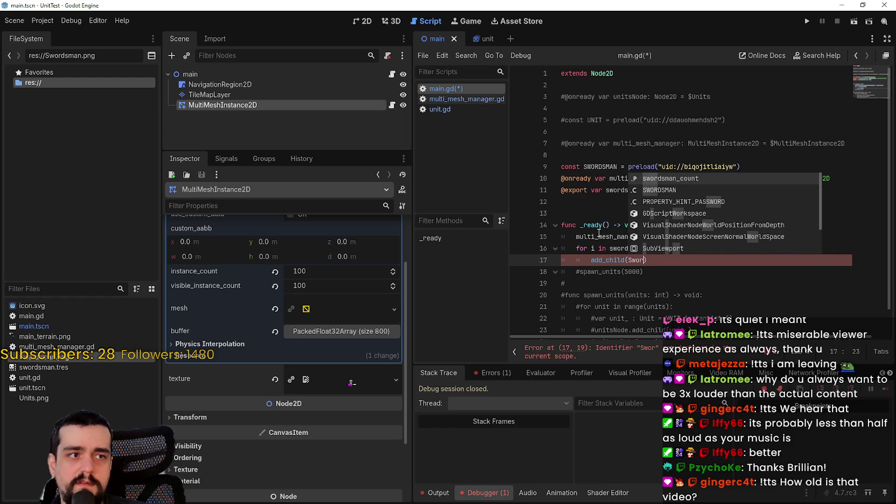
pyautogui.write('d')
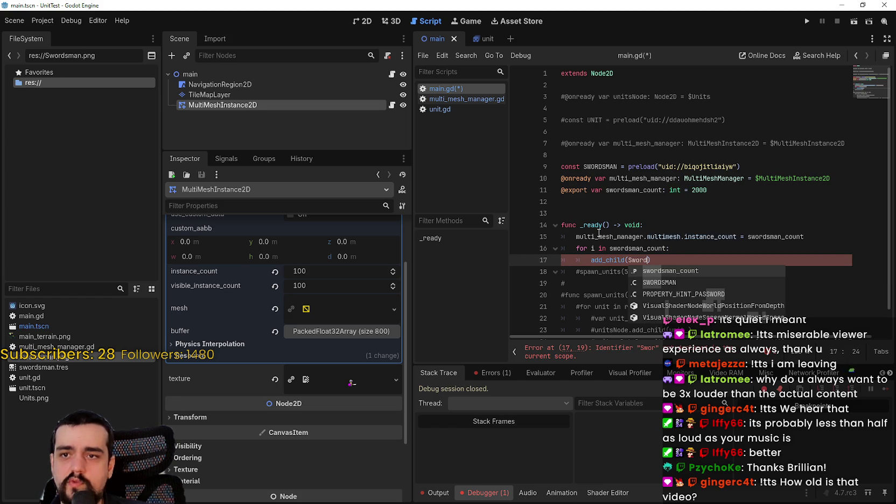
pyautogui.press('Down')
pyautogui.press('Return')
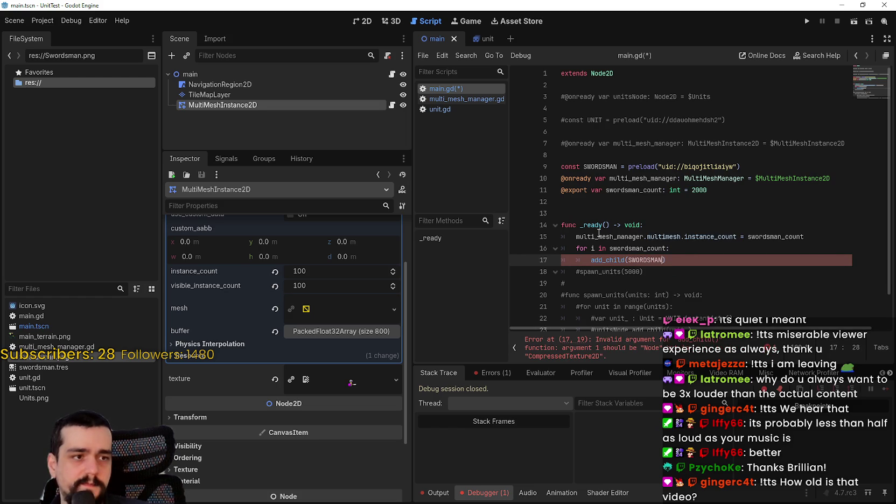
pyautogui.write('.instan')
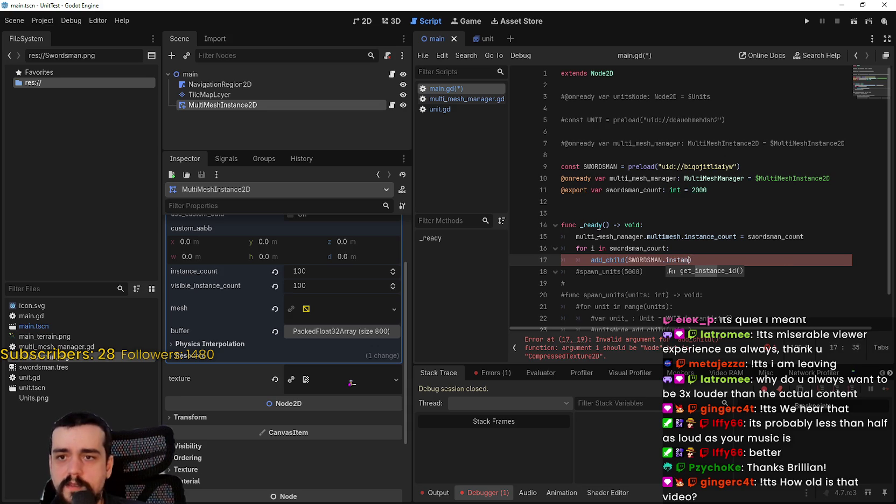
pyautogui.press('BackSpace')
pyautogui.press('BackSpace')
pyautogui.press('BackSpace')
pyautogui.write('inst')
pyautogui.press('Return')
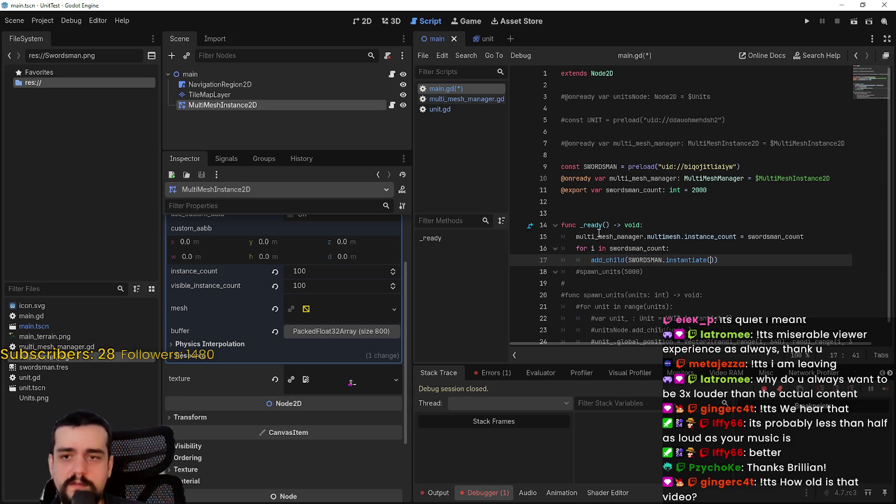
# Save main.gd with a blank line added below the spawn loop
pyautogui.hotkey('ctrl', 's')
pyautogui.press('Return')
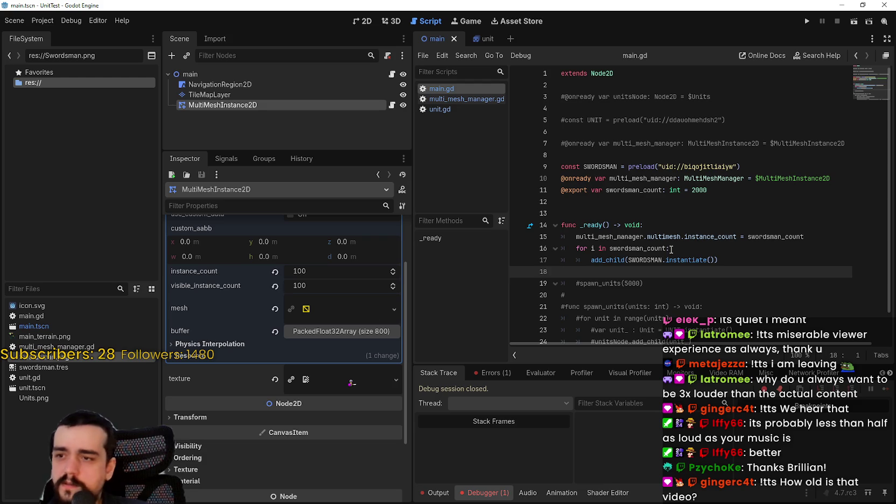
pyautogui.scroll(2, 241, 311)
pyautogui.click(595, 204)
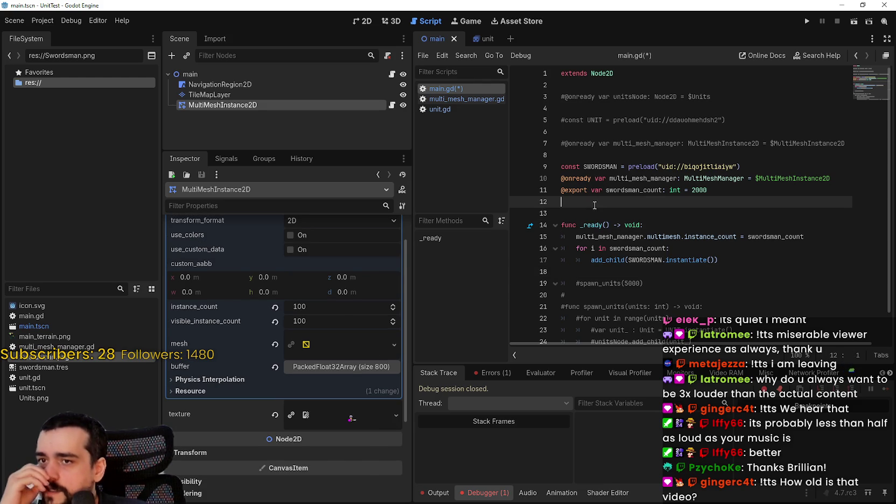
pyautogui.hotkey('ctrl', 's')
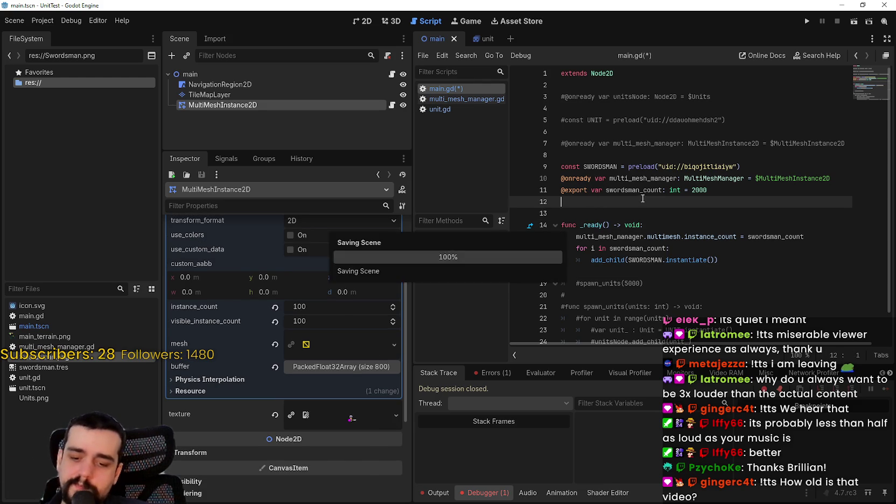
# Run the project, hit the CompressedTexture2D instantiate error, stop it and delete the SWORDSMAN preload
pyautogui.click(806, 22)
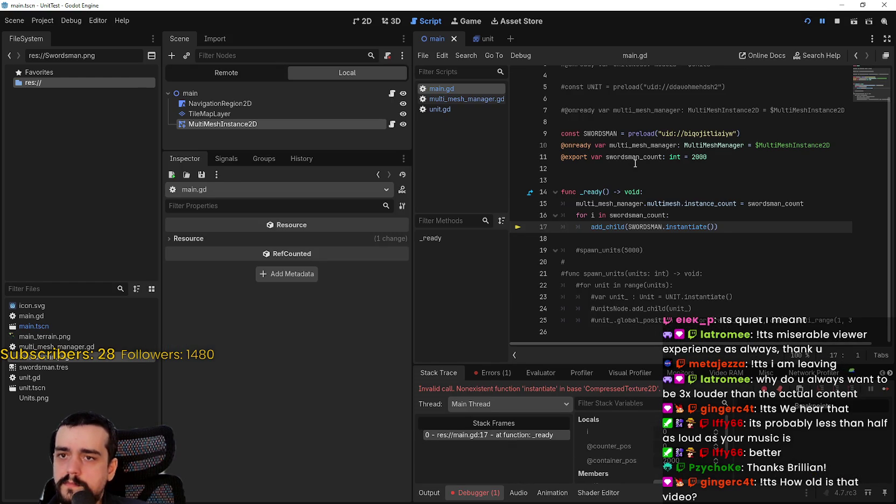
pyautogui.click(613, 178)
pyautogui.click(766, 130)
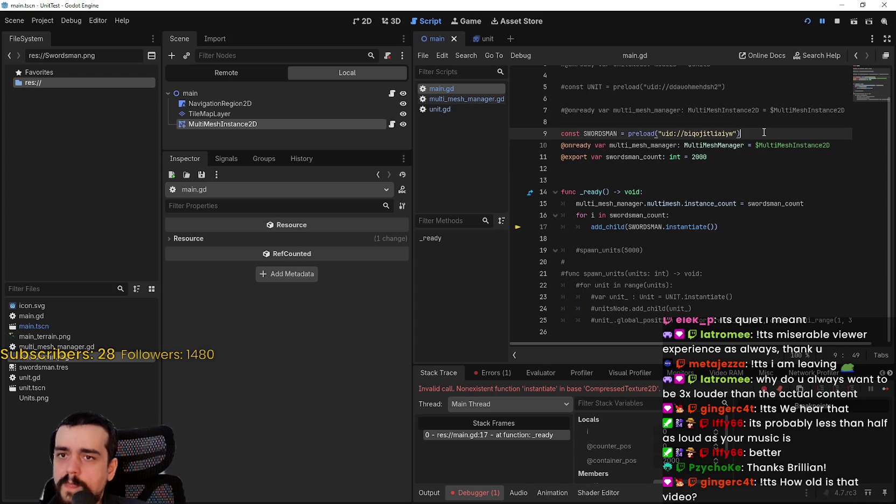
pyautogui.click(838, 21)
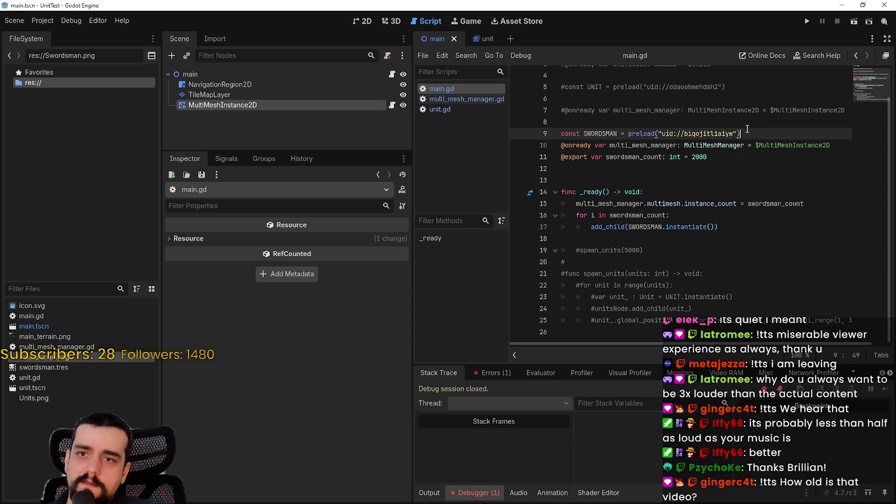
pyautogui.hotkey('shift', 'Home')
pyautogui.press('Return')
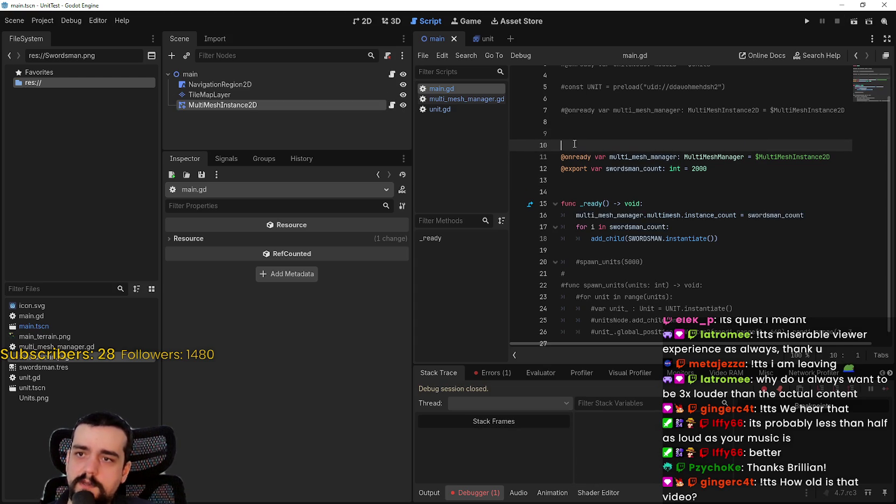
# Preload unit.tscn as UNIT, spawn UNIT.instantiate() in the loop instead of SWORDSMAN, and rerun
pyautogui.moveTo(25, 386)
pyautogui.mouseDown()
pyautogui.moveTo(613, 124)
pyautogui.moveTo(593, 153)
pyautogui.mouseUp()
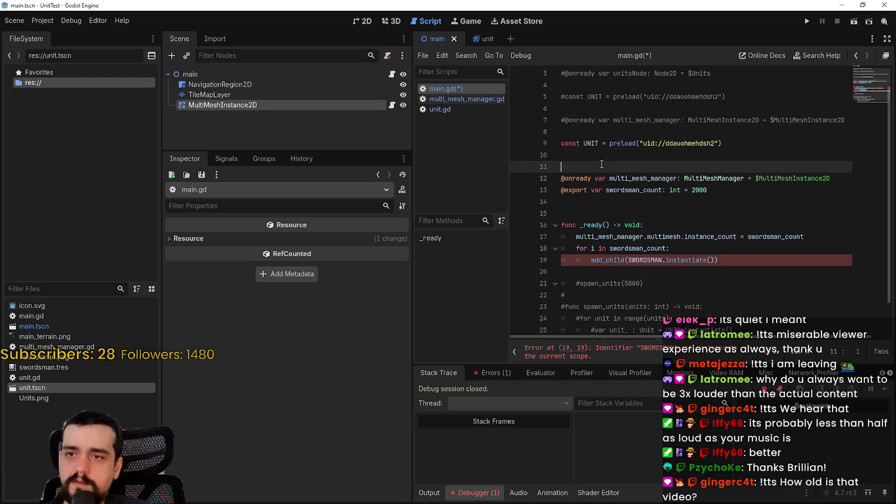
pyautogui.press('Delete')
pyautogui.doubleClick(645, 248)
pyautogui.write('UNIT')
pyautogui.click(669, 262)
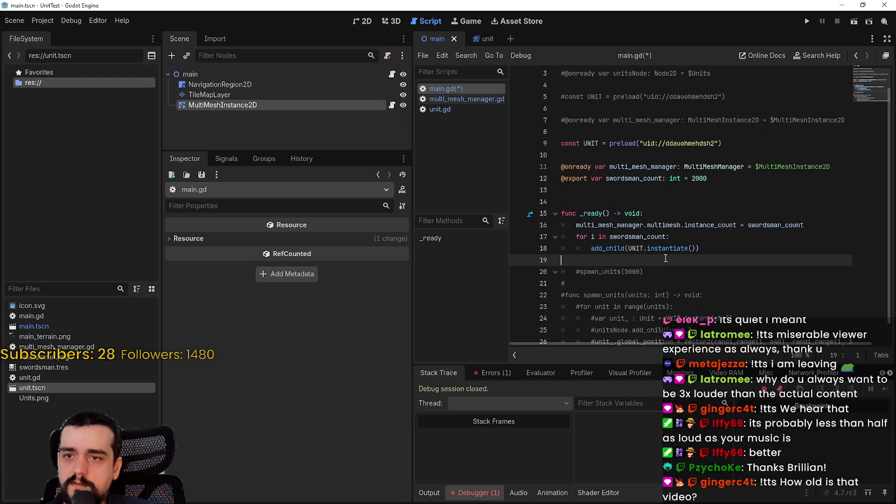
pyautogui.click(617, 189)
pyautogui.press('F5')
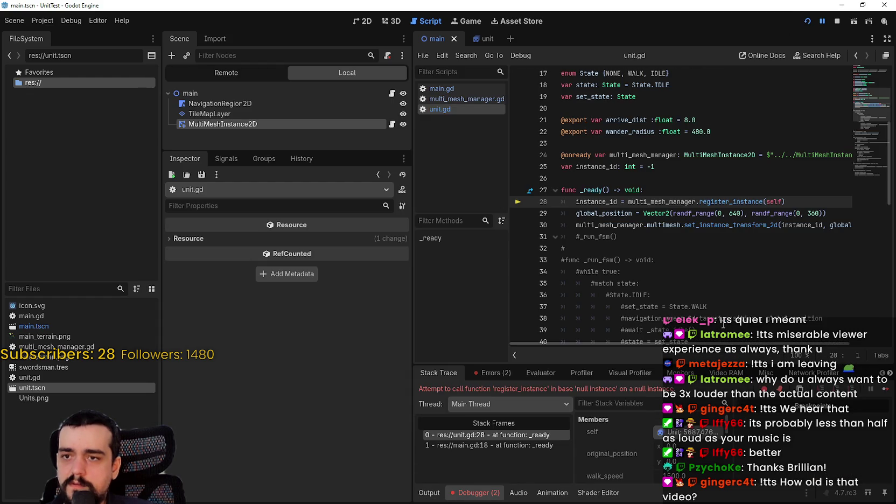
# Comment out the register_instance call in unit.gd and stop the running game
pyautogui.click(719, 243)
pyautogui.click(574, 202)
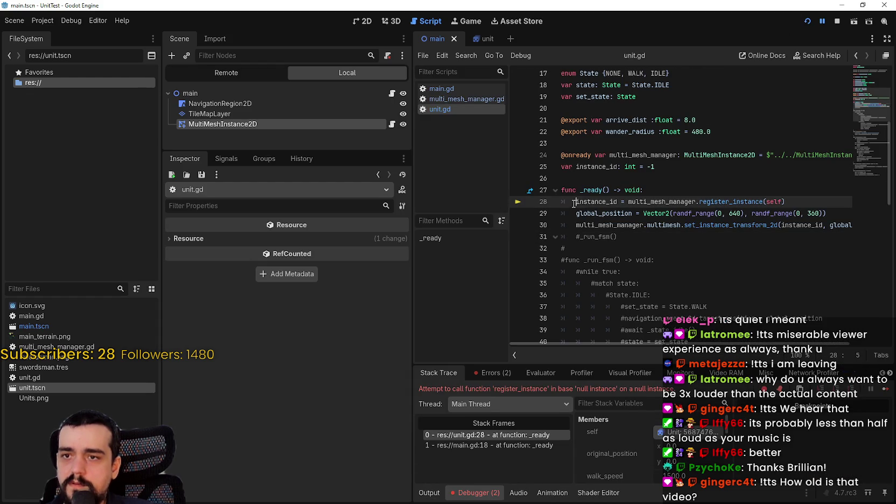
pyautogui.write('#')
pyautogui.click(836, 21)
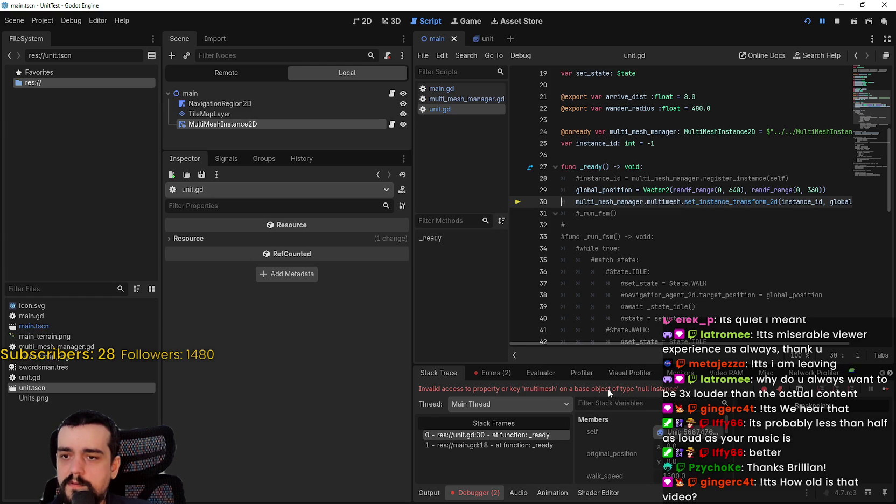
# Add a $MultiMeshInstance2D onready reference and comment out the old relative-path manager declaration
pyautogui.doubleClick(663, 131)
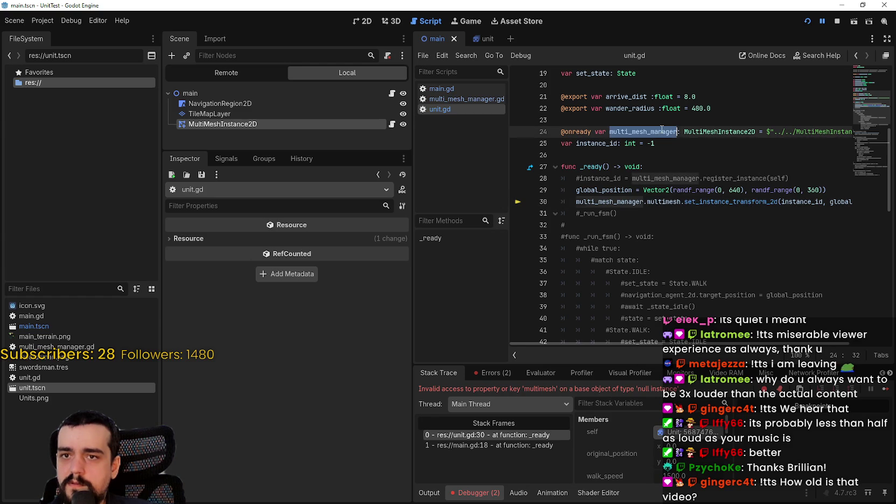
pyautogui.click(707, 147)
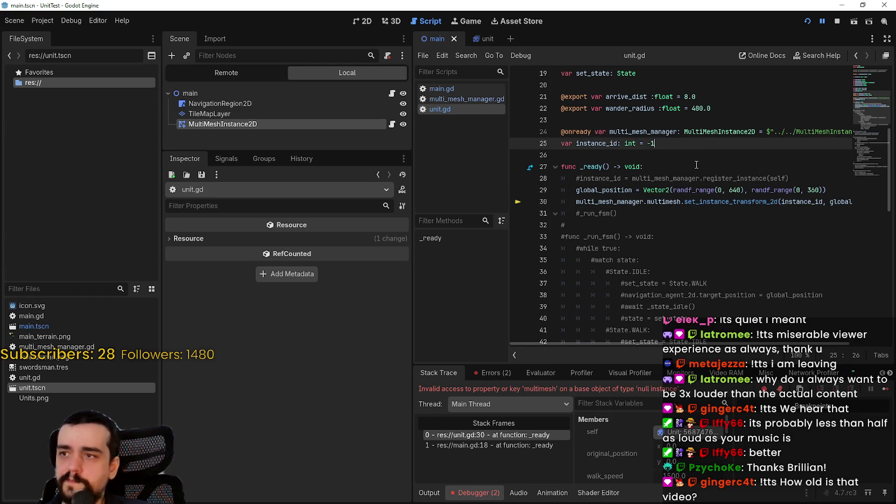
pyautogui.click(844, 132)
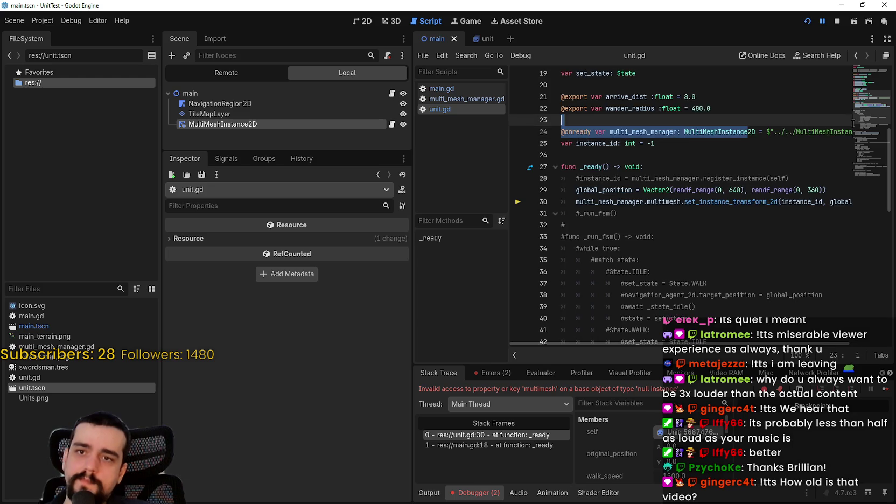
pyautogui.press('Return')
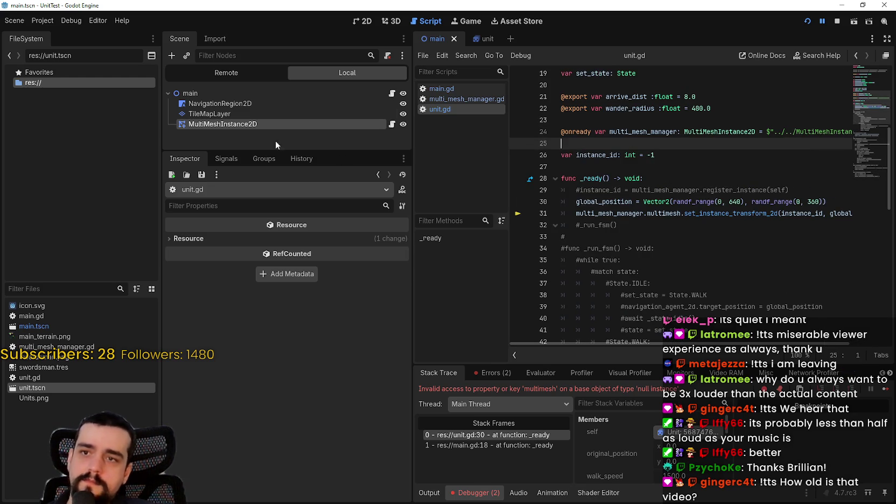
pyautogui.moveTo(226, 125)
pyautogui.mouseDown()
pyautogui.moveTo(691, 162)
pyautogui.moveTo(631, 143)
pyautogui.mouseUp()
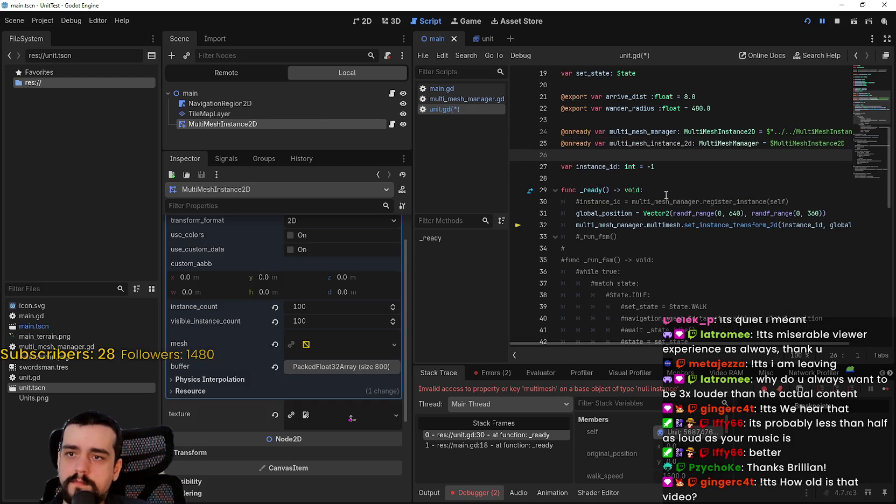
pyautogui.click(562, 133)
pyautogui.hotkey('ctrl', 'k')
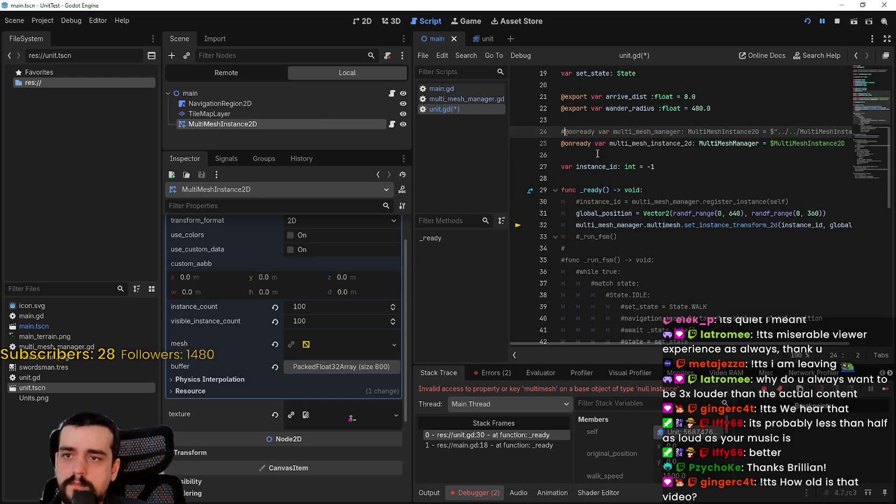
pyautogui.click(601, 156)
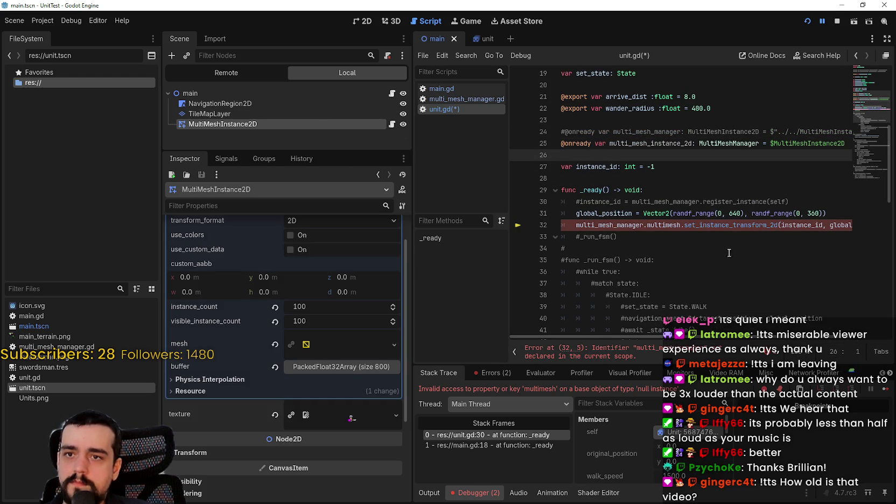
# Rename the new variable to multi_mesh_manager and stop the game
pyautogui.doubleClick(638, 221)
pyautogui.hotkey('ctrl', 'c')
pyautogui.doubleClick(649, 143)
pyautogui.hotkey('ctrl', 'v')
pyautogui.click(669, 161)
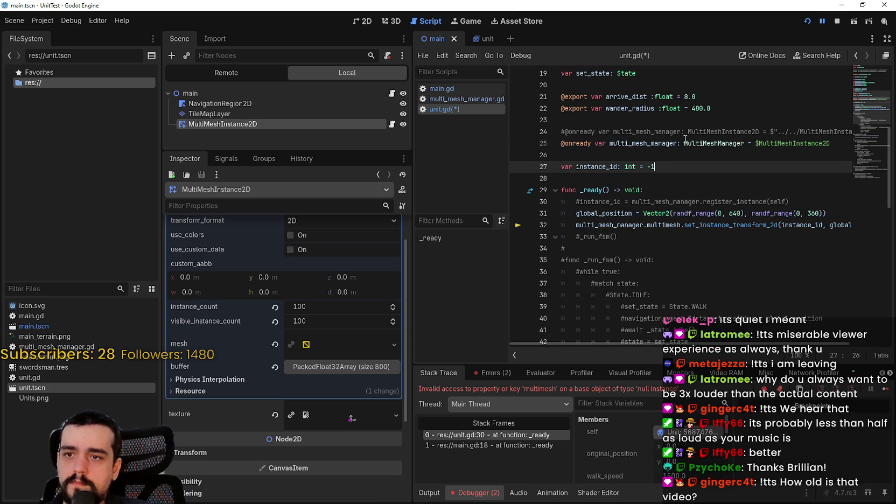
pyautogui.press('F8')
# Uncomment the register_instance line in unit.gd
pyautogui.scroll(1, 615, 176)
pyautogui.click(614, 224)
pyautogui.click(581, 237)
pyautogui.press('BackSpace')
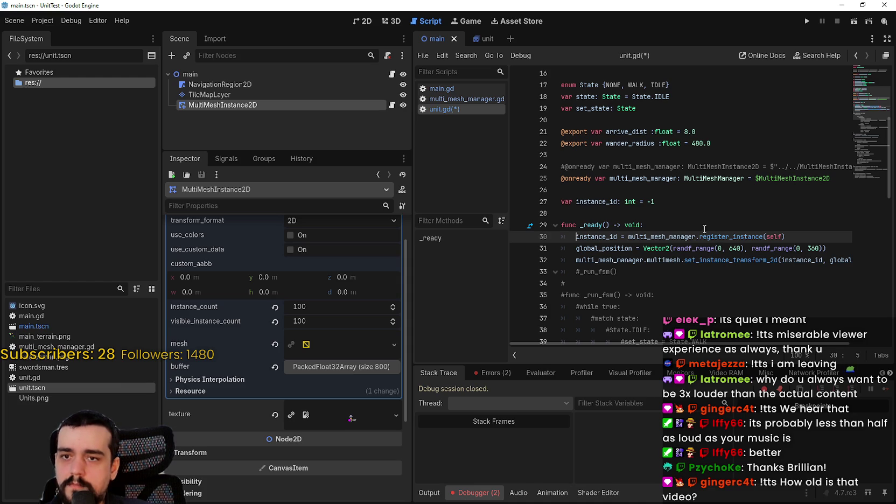
pyautogui.click(653, 212)
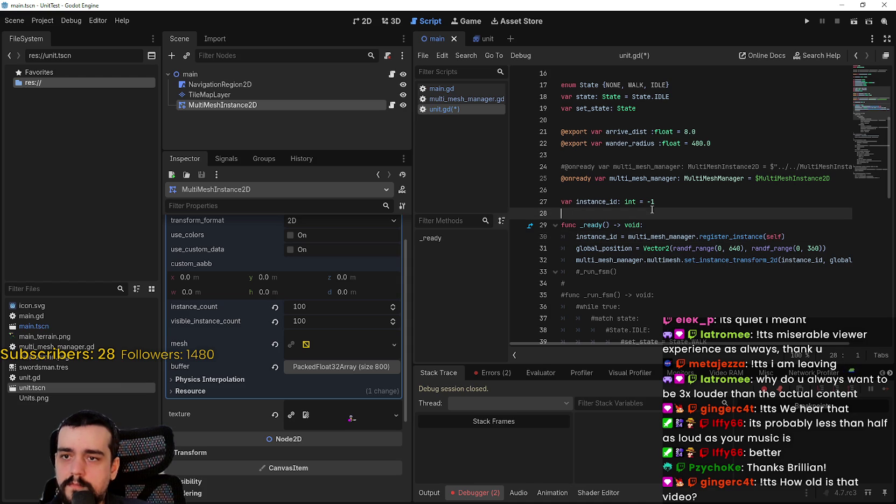
pyautogui.click(577, 237)
# Comment out line 30's register_instance call in unit.gd, run the project, and stop it at the null multimesh error
pyautogui.write('#')
pyautogui.press('F5')
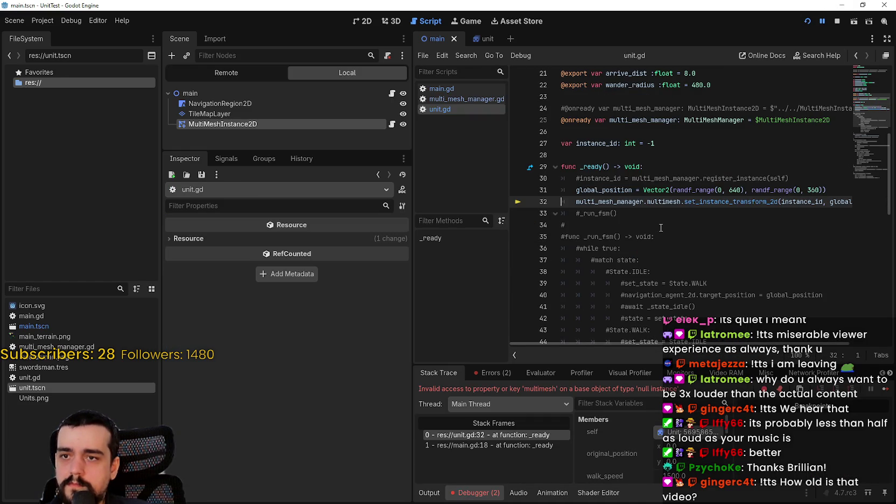
pyautogui.hscroll(2, 680, 344)
pyautogui.hscroll(-2, 680, 345)
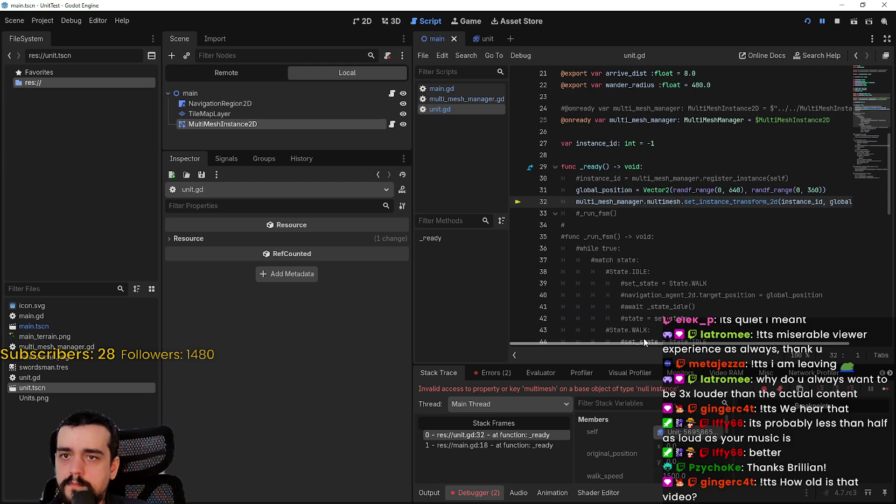
pyautogui.click(610, 130)
pyautogui.click(836, 21)
pyautogui.click(684, 155)
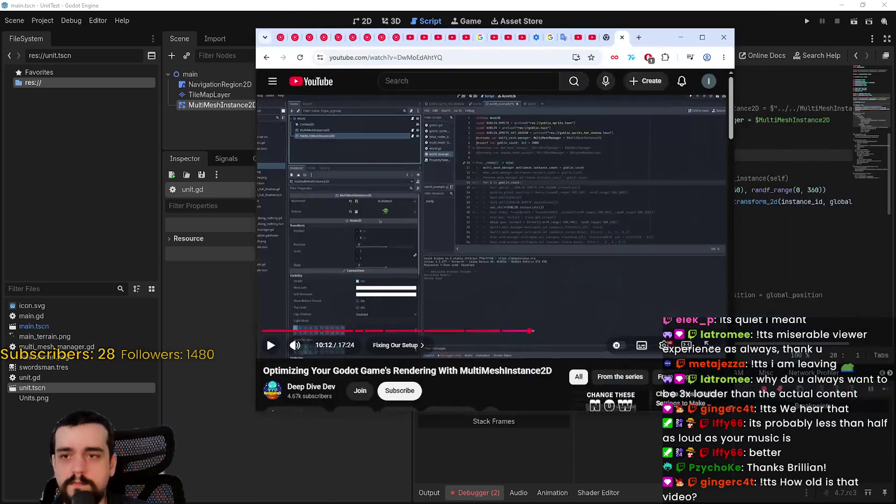
# Watch the MultiMeshInstance2D tutorial full screen, pausing on the goblin and manager scripts, then exit full screen
pyautogui.doubleClick(572, 170)
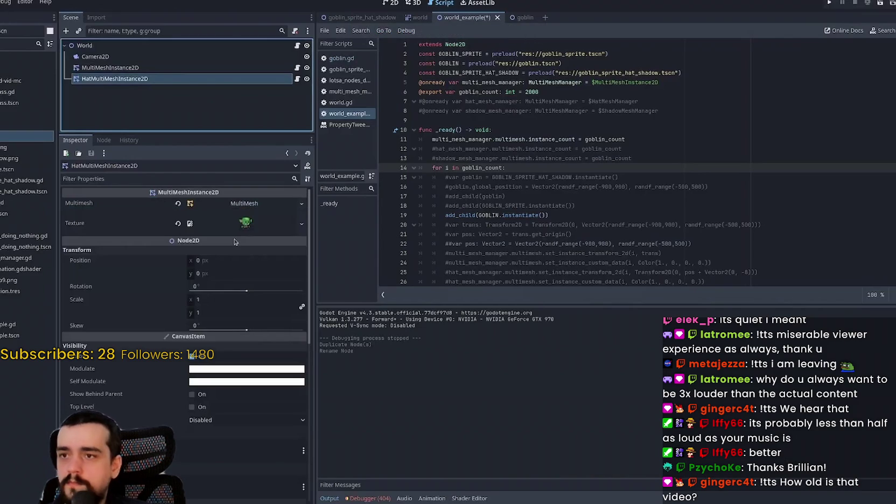
pyautogui.click(611, 247)
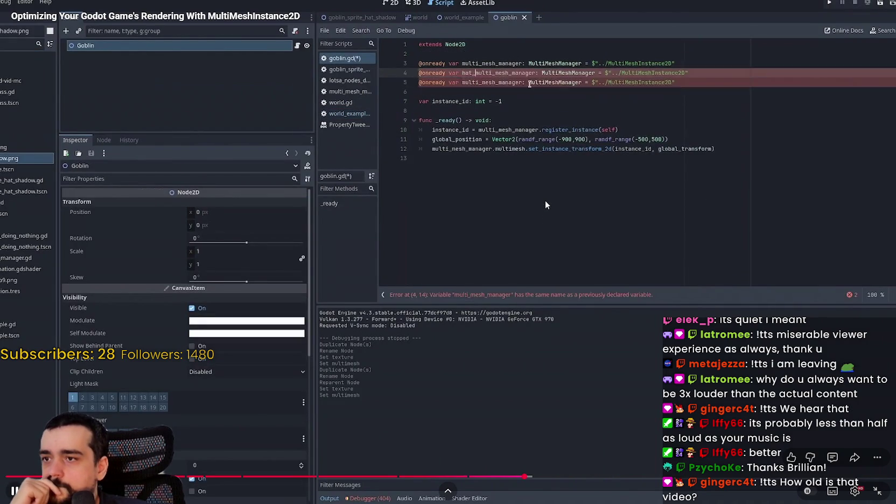
pyautogui.click(529, 186)
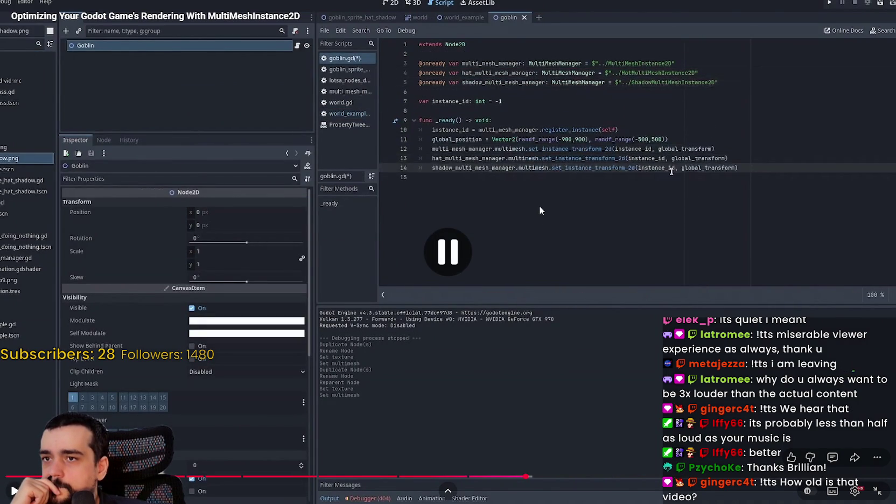
pyautogui.click(542, 186)
pyautogui.click(541, 186)
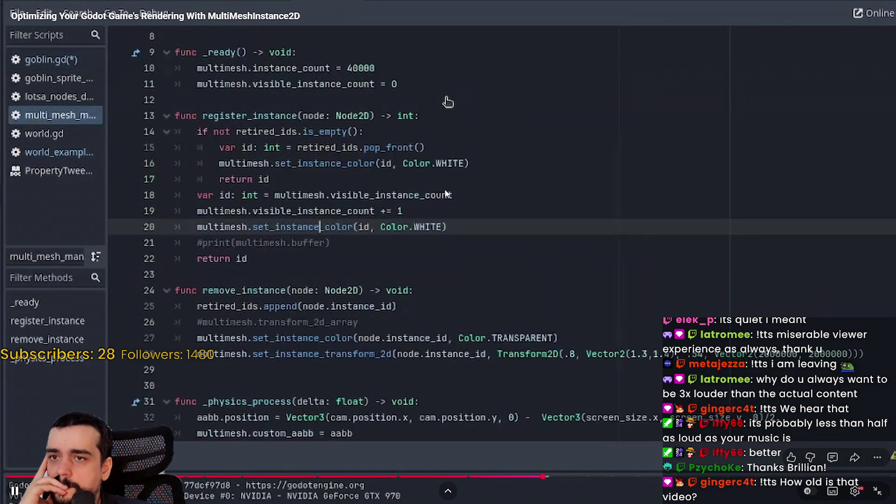
pyautogui.click(443, 190)
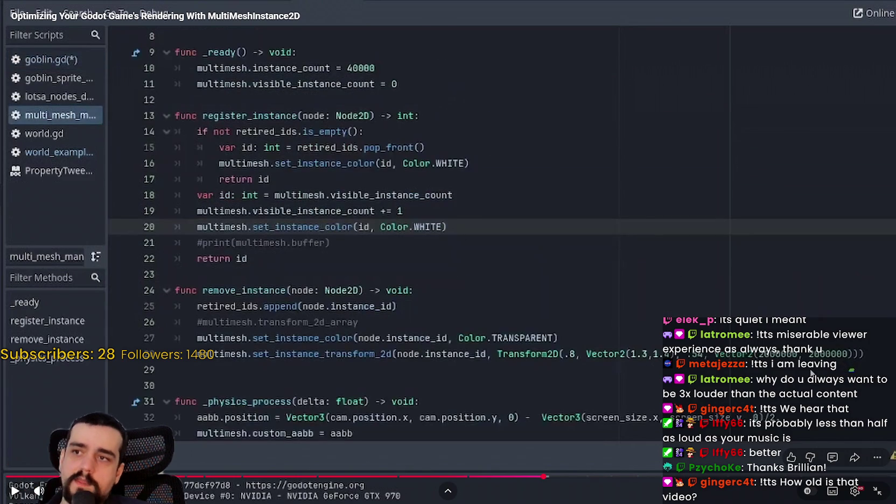
pyautogui.press('Escape')
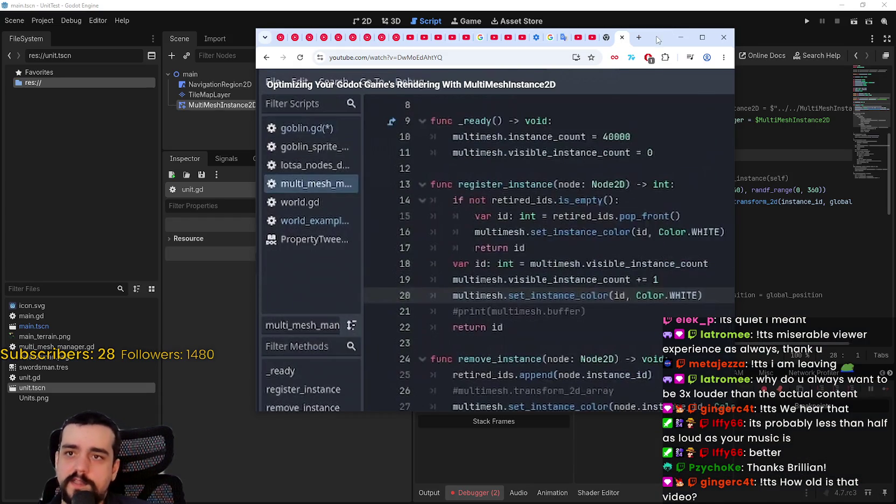
# Back in the editor, open multi_mesh_manager.gd and add a _ready function under the class header
pyautogui.click(662, 40)
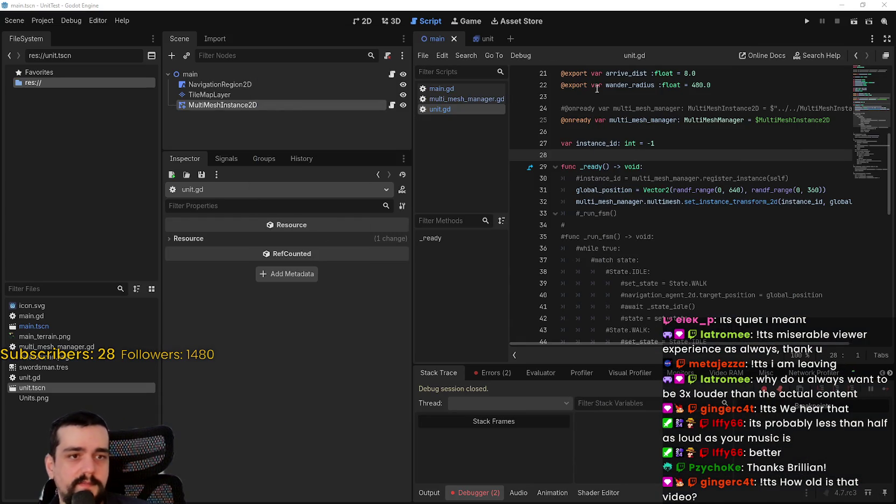
pyautogui.click(392, 105)
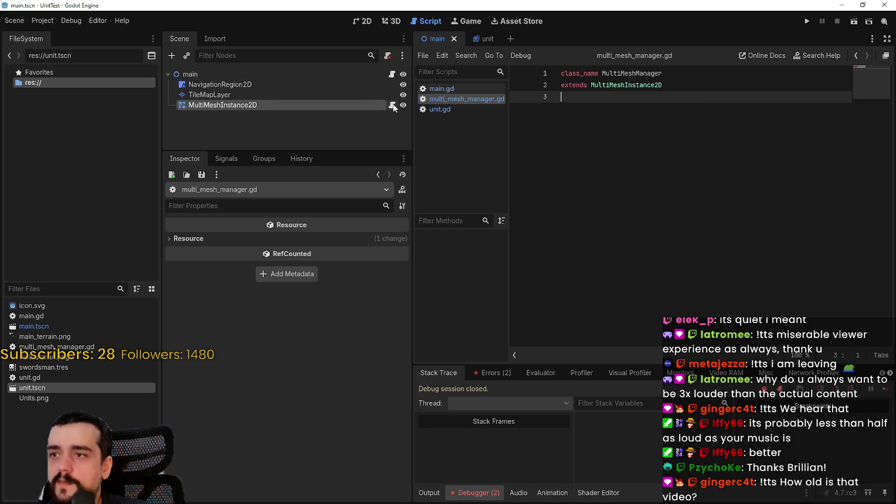
pyautogui.press('Return')
pyautogui.press('Return')
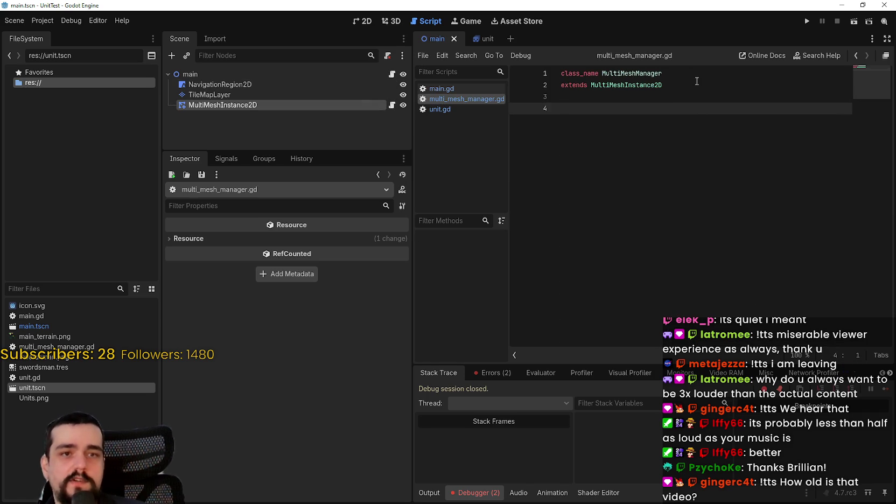
pyautogui.write('func')
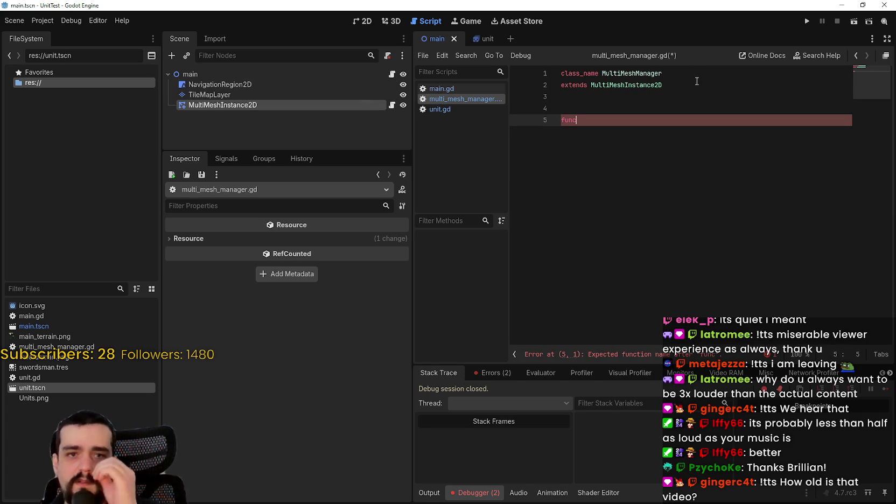
pyautogui.write(' _')
pyautogui.press('Return')
pyautogui.press('Return')
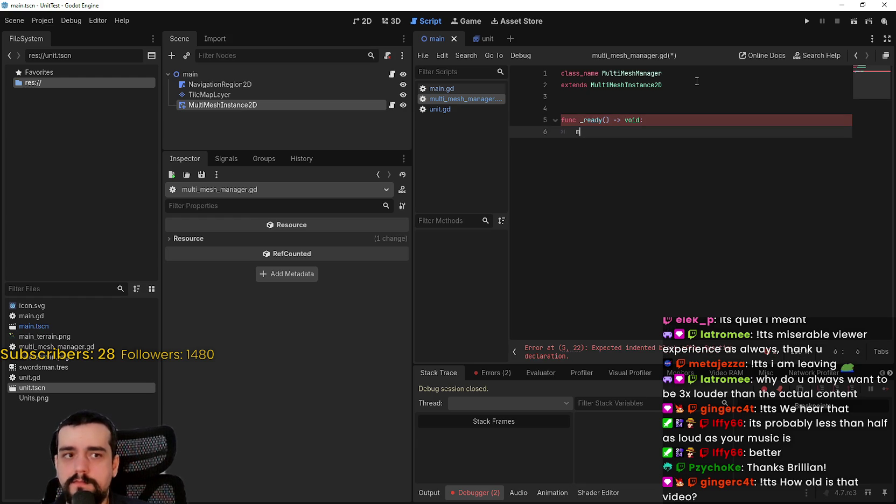
# In _ready, set multimesh.instance_count = 40000 and multimesh.visible_instance_count = 0
pyautogui.write('multimesh.')
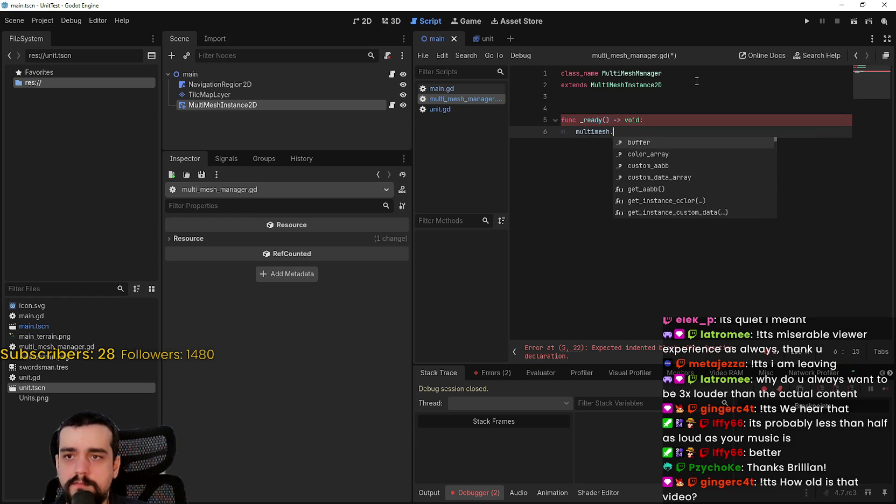
pyautogui.write('instance_count = 40000')
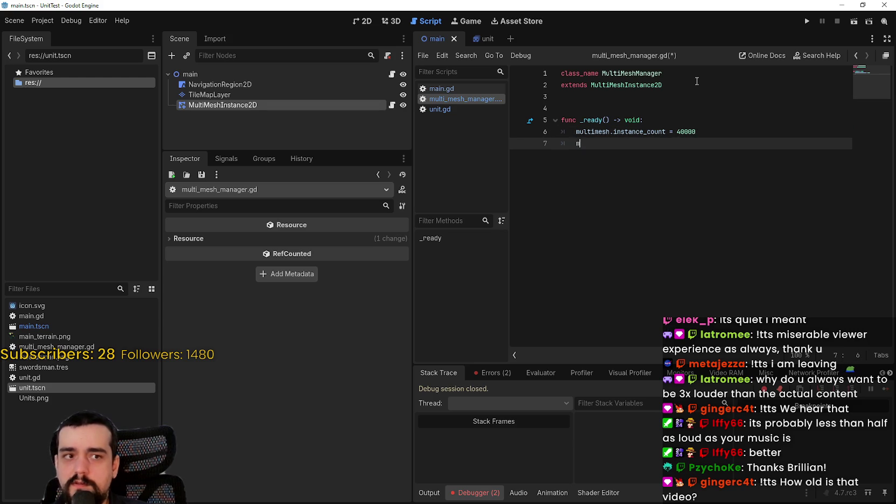
pyautogui.write('multi')
pyautogui.press('Return')
pyautogui.write('.')
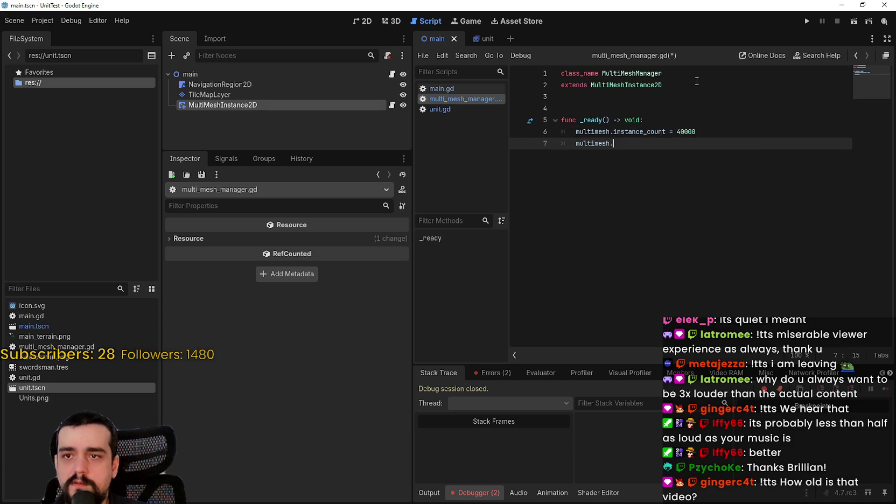
pyautogui.write('visible')
pyautogui.press('Return')
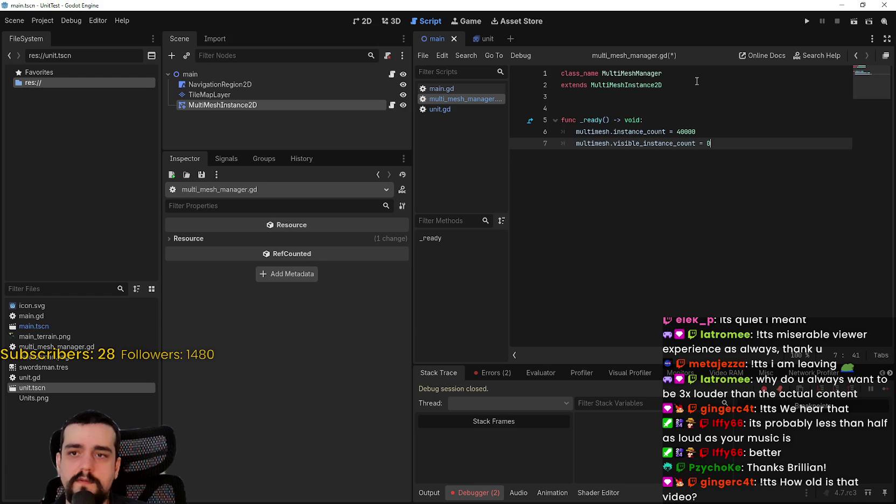
pyautogui.press('Return')
pyautogui.press('Return')
pyautogui.write('func')
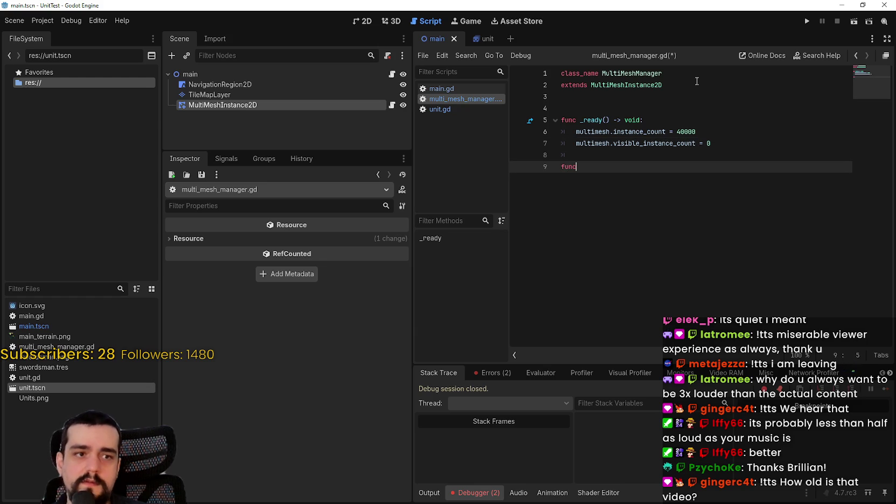
pyautogui.write(' regis')
# Write the signature func register_instance(node: Node2D) -> int
pyautogui.press('BackSpace')
pyautogui.press('BackSpace')
pyautogui.press('BackSpace')
pyautogui.write('registe')
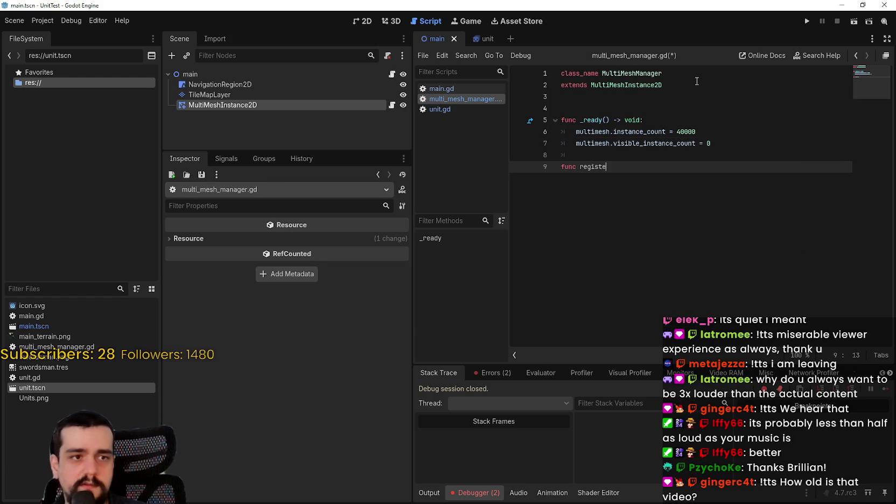
pyautogui.write('r_instance(')
pyautogui.write('node:')
pyautogui.write(' Node')
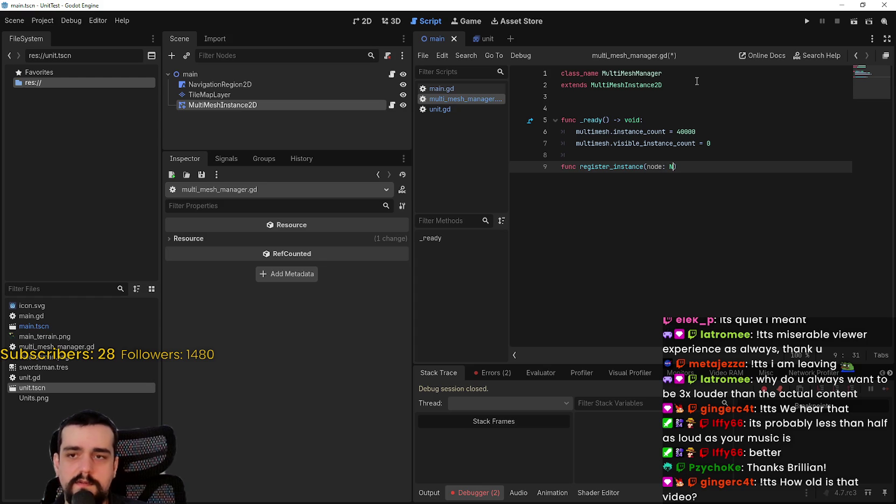
pyautogui.write('2D')
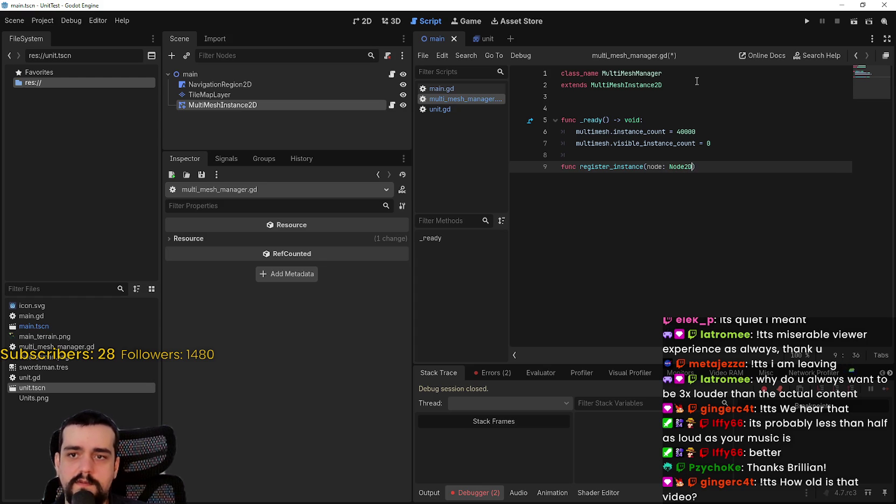
pyautogui.write(') -> void:')
pyautogui.press('Return')
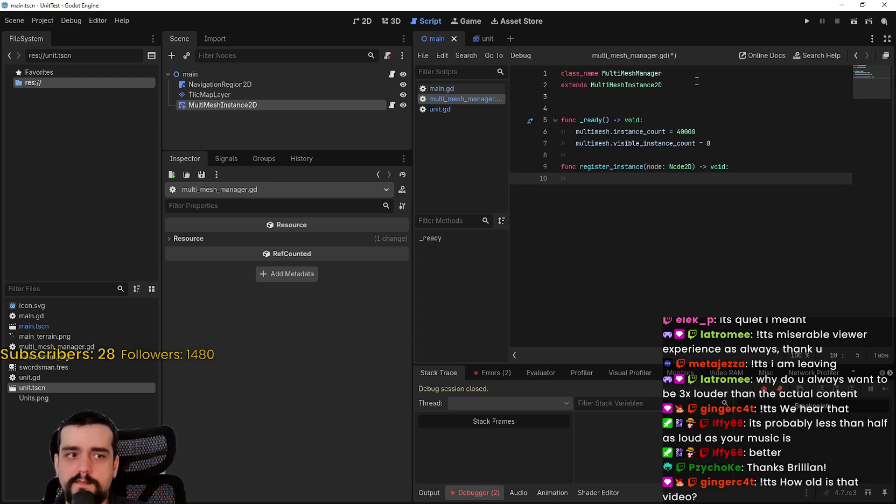
pyautogui.press('BackSpace')
pyautogui.press('BackSpace')
pyautogui.press('BackSpace')
pyautogui.write('int')
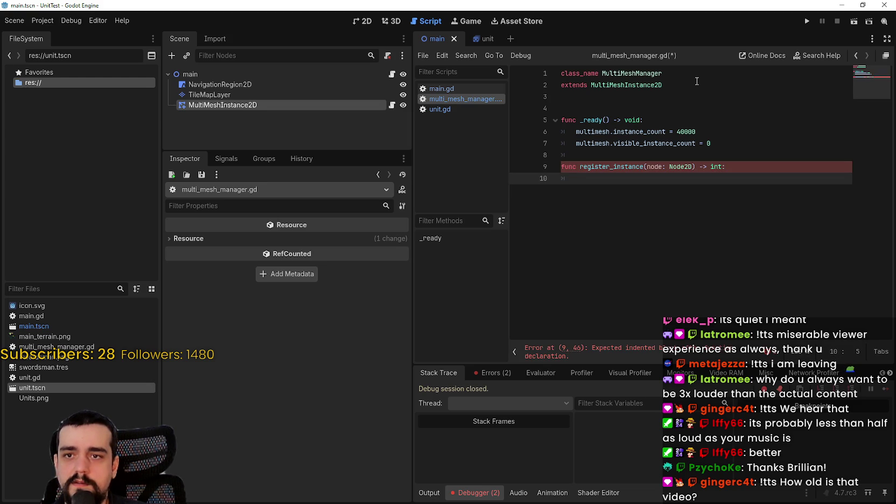
pyautogui.press('Return')
# Add an if not retired_ids.is_empty() branch setting var id := retired_ids.pop_front()
pyautogui.write('if ')
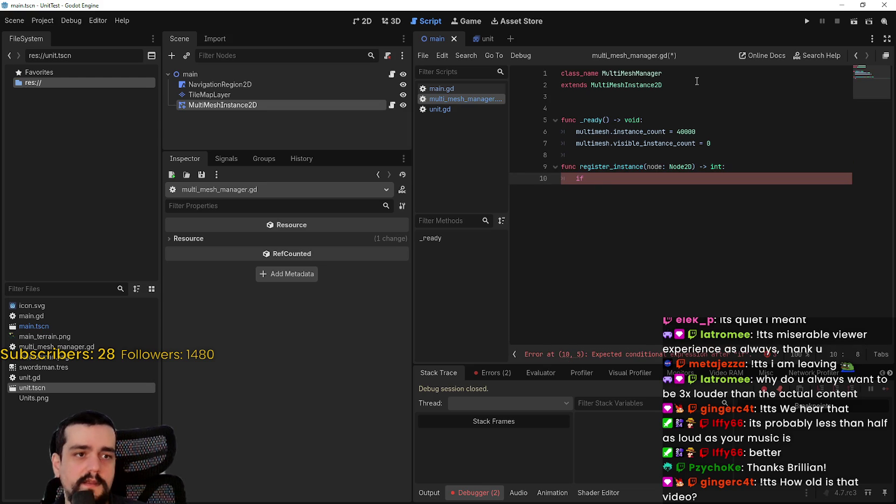
pyautogui.write('not ')
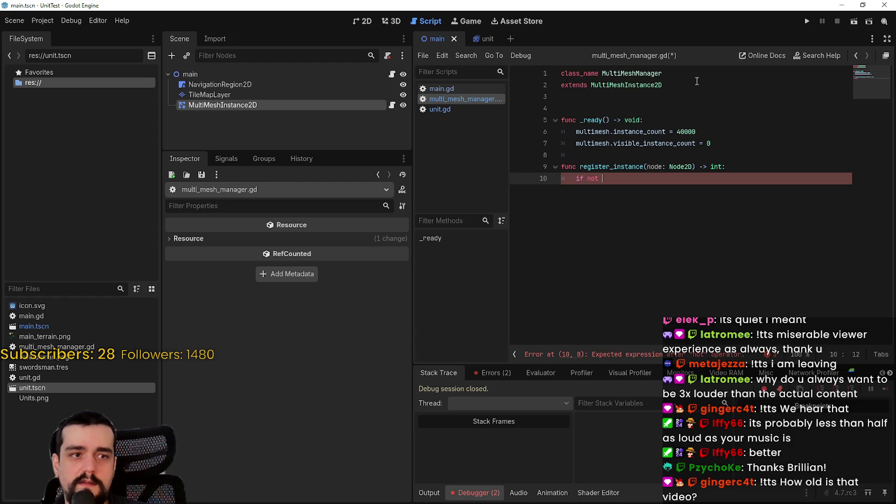
pyautogui.write('re')
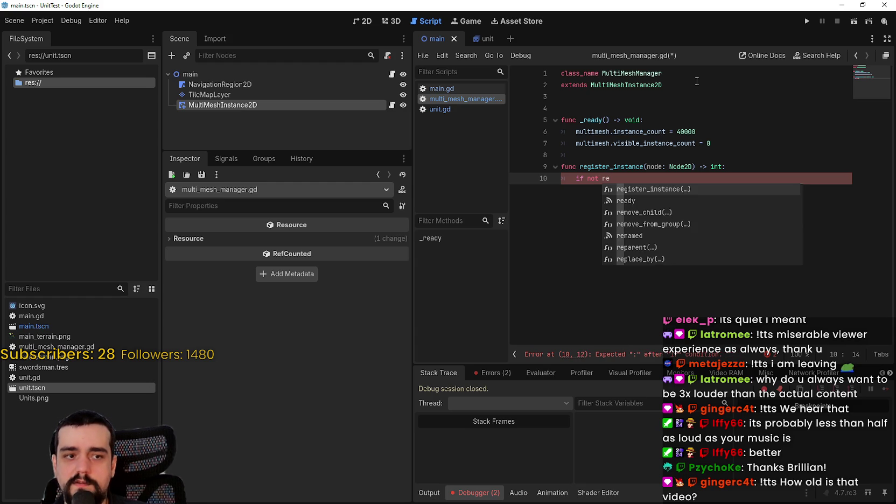
pyautogui.write('tired')
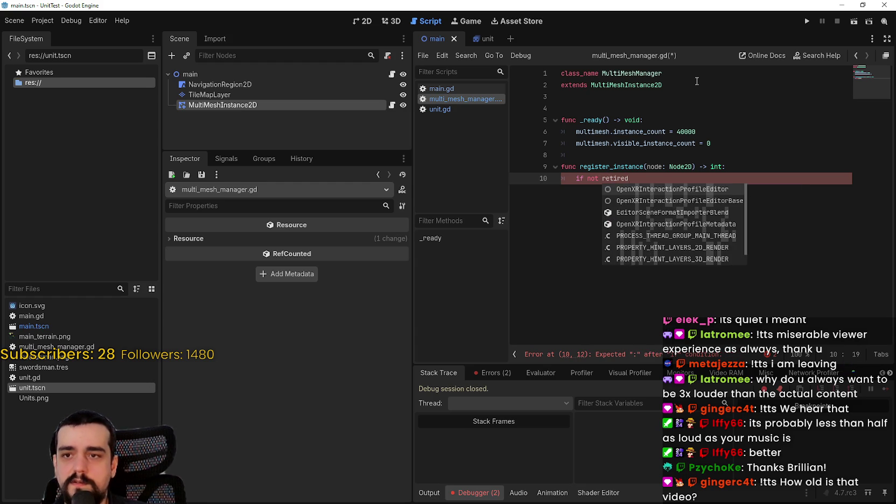
pyautogui.write('_i')
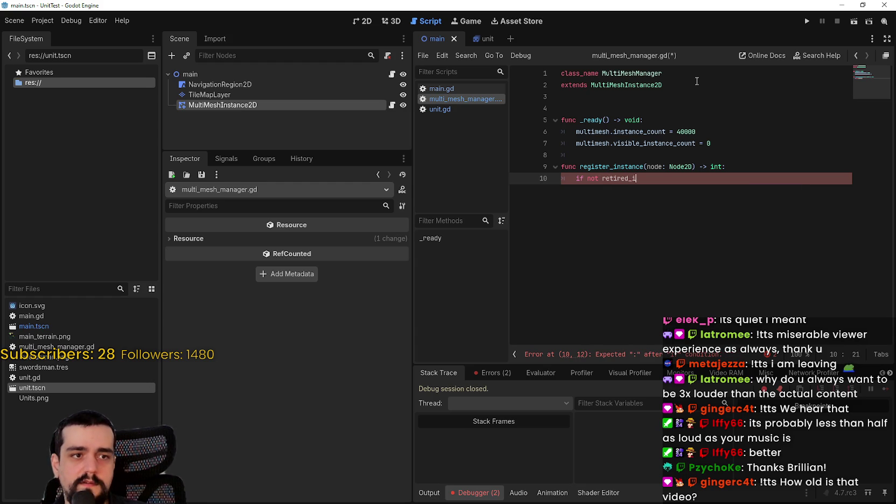
pyautogui.write('ds.is')
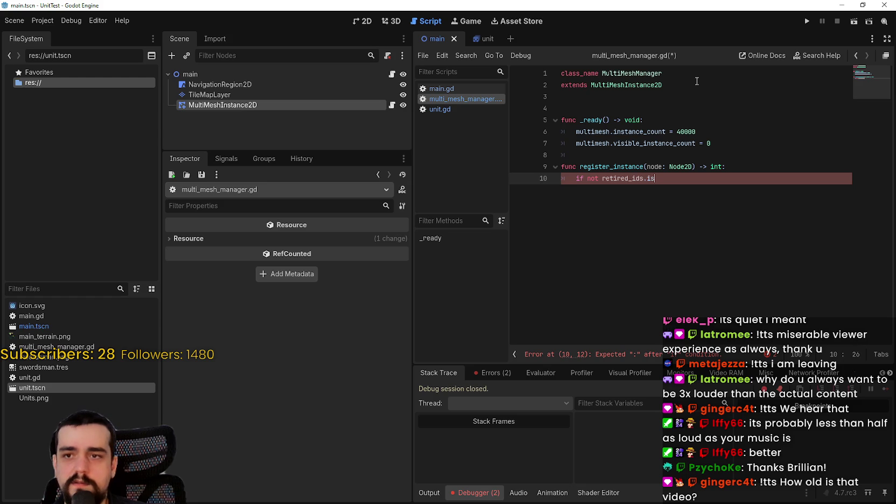
pyautogui.write('_empty()')
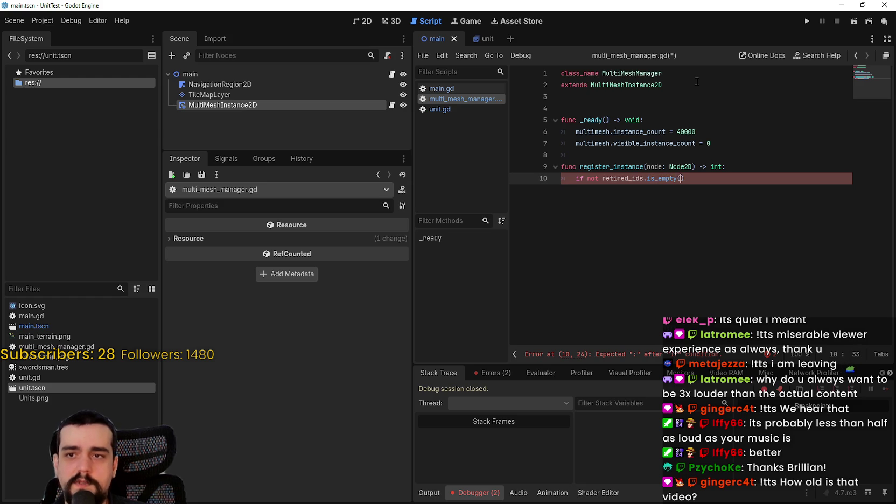
pyautogui.write(':')
pyautogui.press('Return')
pyautogui.write('var')
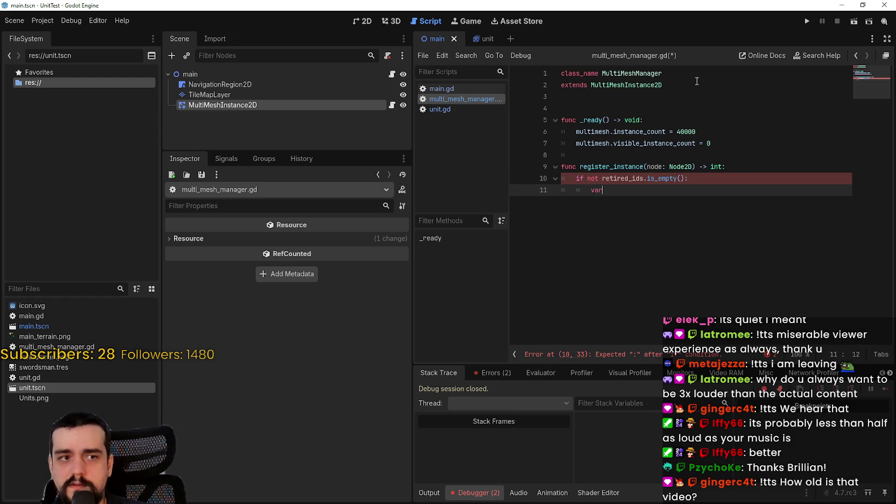
pyautogui.write(' id: = retire')
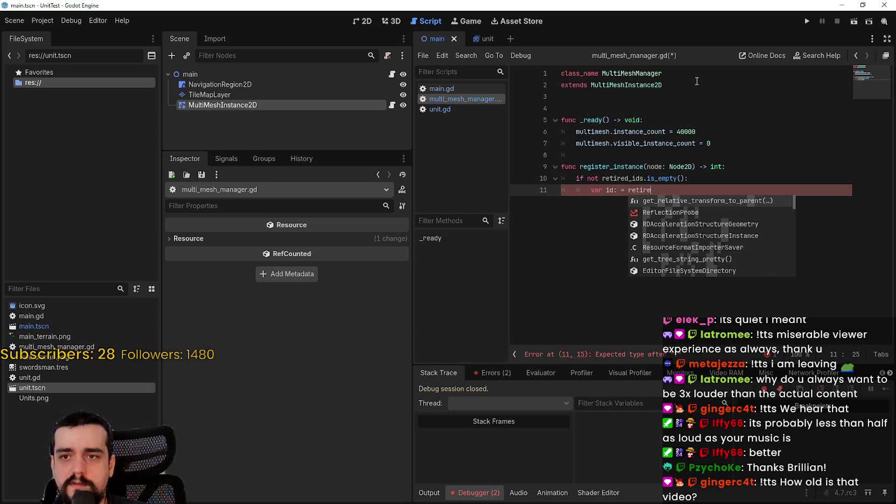
pyautogui.write('d_i')
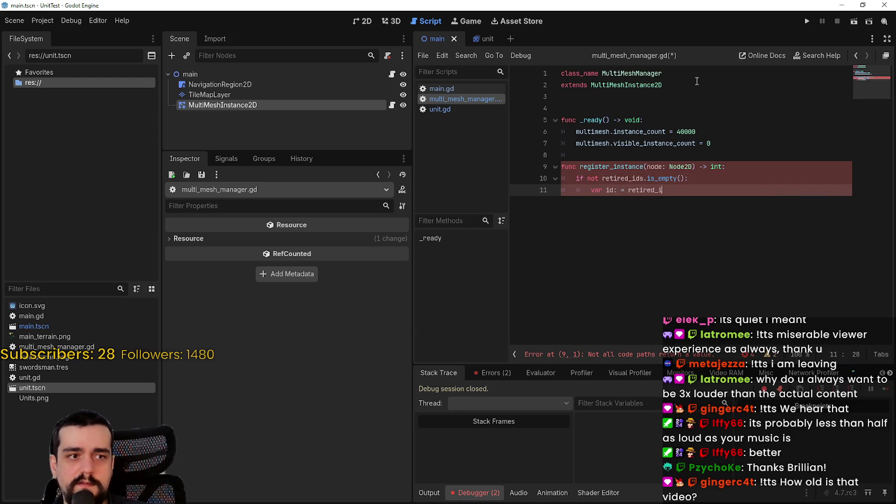
pyautogui.write('ds.pop_front(')
pyautogui.press('Return')
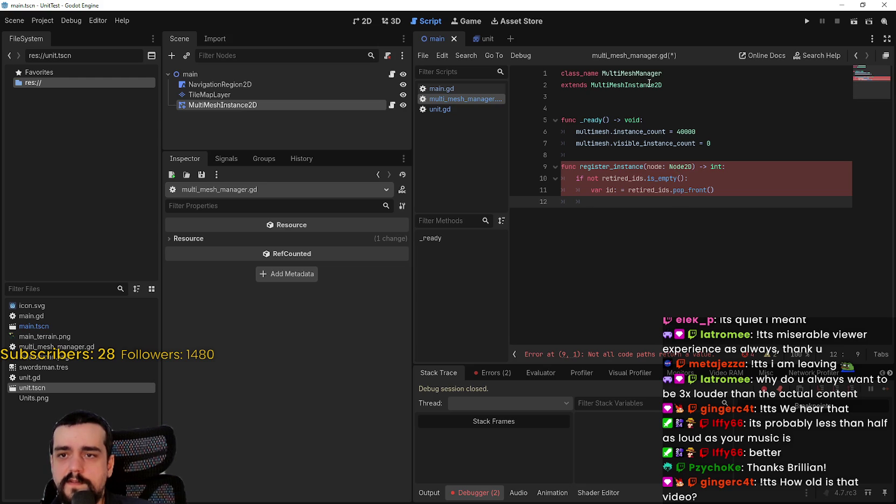
pyautogui.click(614, 101)
# Declare var retired_ids: Array = [] directly below the class header
pyautogui.press('Return')
pyautogui.write('retir')
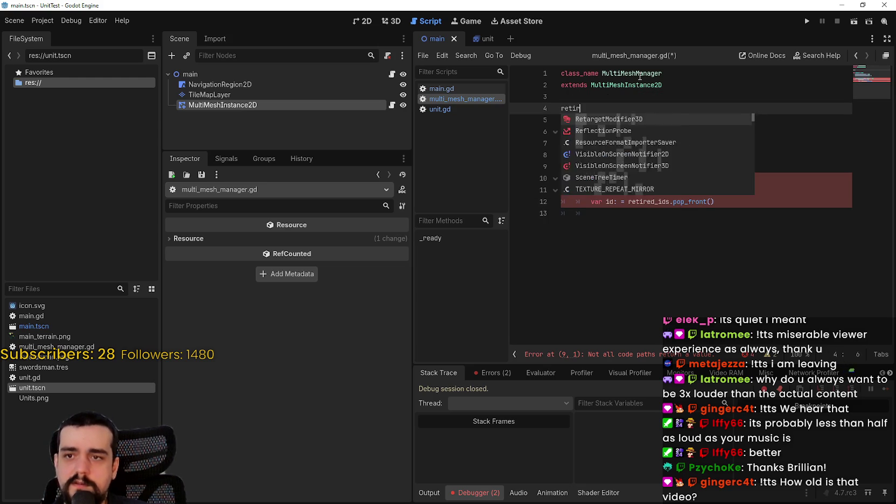
pyautogui.write('ed_ids')
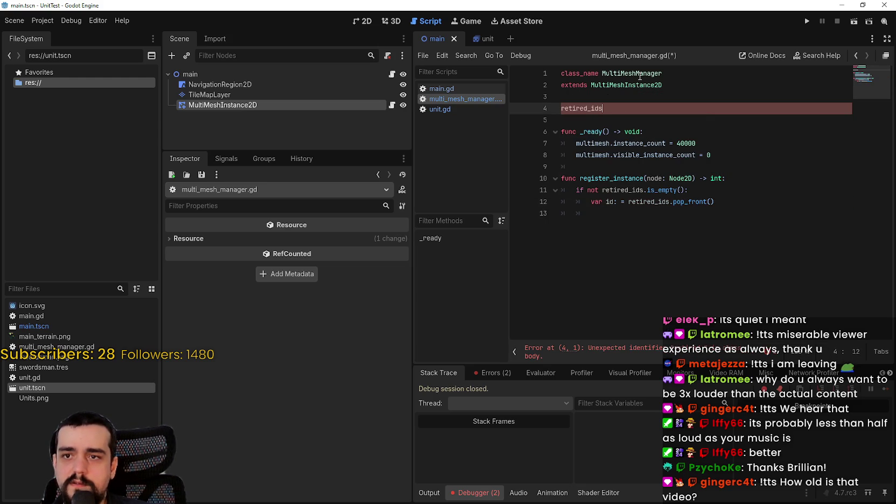
pyautogui.press('BackSpace')
pyautogui.press('BackSpace')
pyautogui.press('BackSpace')
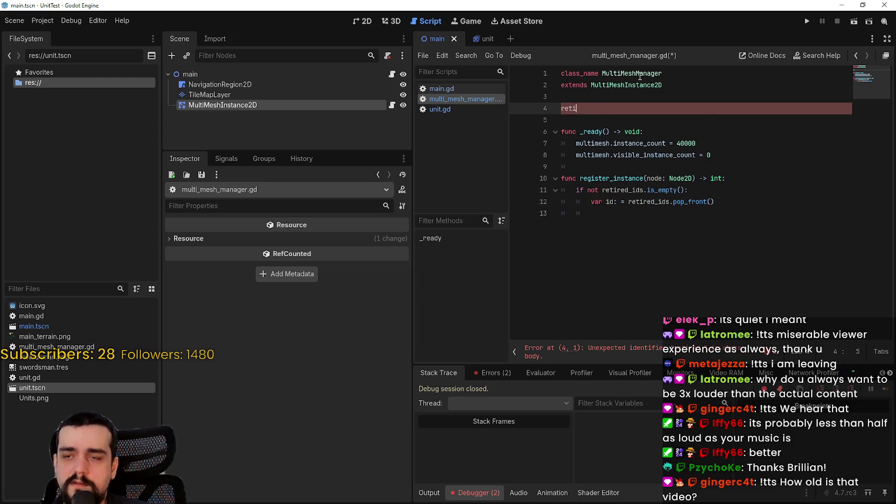
pyautogui.write('var retired_i')
pyautogui.write('ds.')
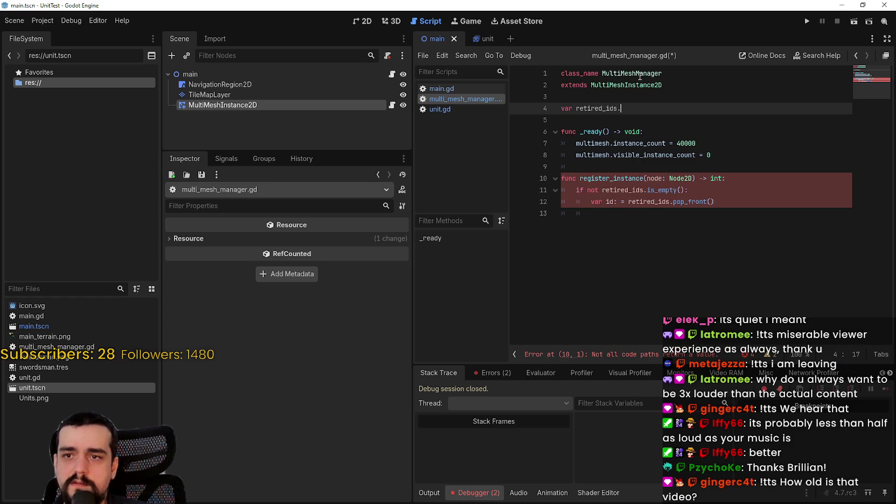
pyautogui.press('BackSpace')
pyautogui.write(': Array')
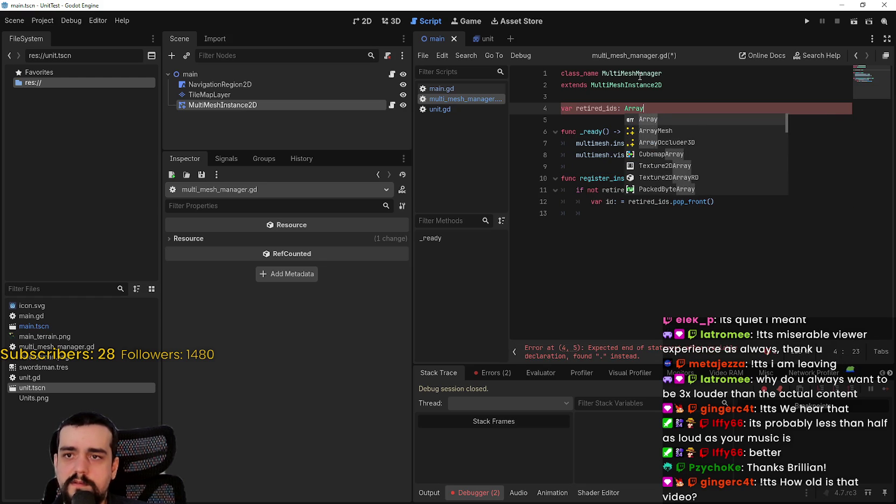
pyautogui.write(' = [')
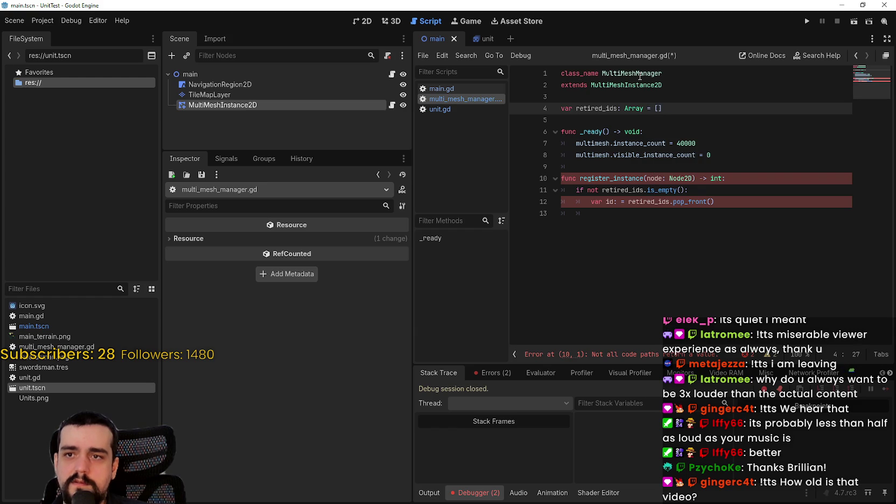
pyautogui.doubleClick(634, 193)
pyautogui.click(726, 205)
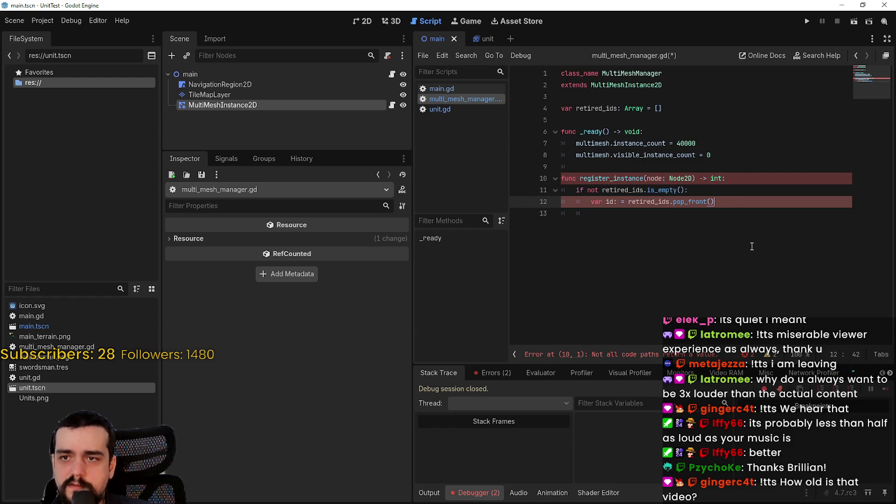
# Fix the missing-return error by ending register_instance with a return id line
pyautogui.click(652, 359)
pyautogui.click(602, 210)
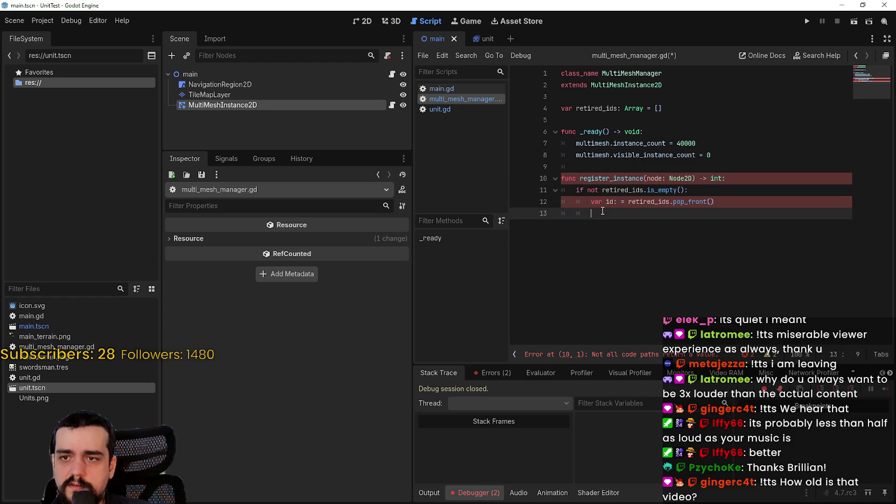
pyautogui.doubleClick(627, 181)
pyautogui.click(757, 207)
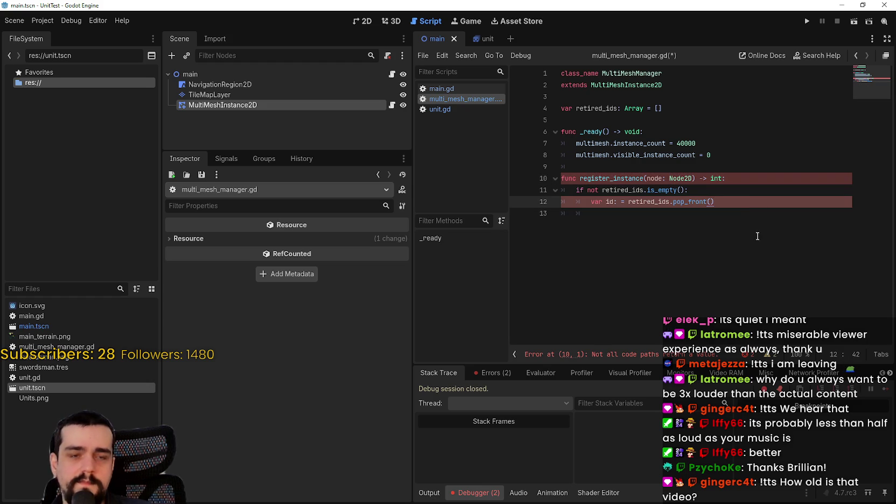
pyautogui.press('Return')
pyautogui.press('BackSpace')
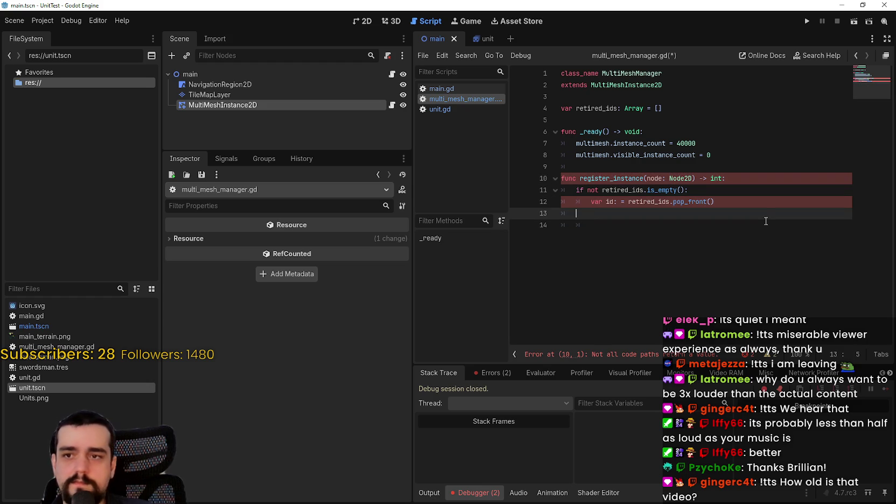
pyautogui.press('Return')
pyautogui.write('return id')
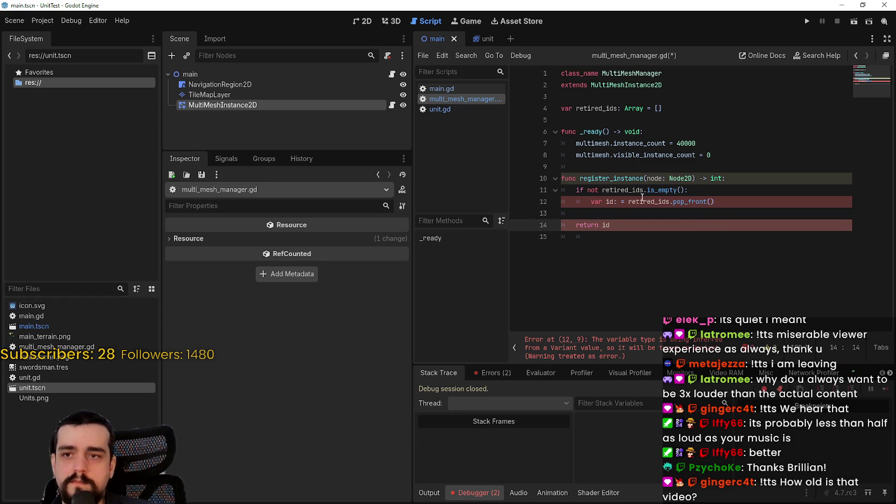
# Return id inside the retired_ids if block and type the popped id as int
pyautogui.click(619, 212)
pyautogui.write('retyrb ud')
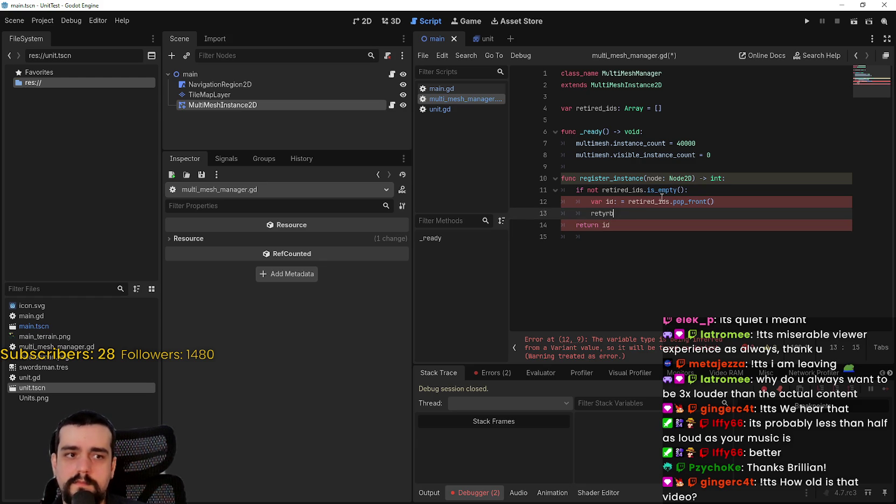
pyautogui.press('BackSpace')
pyautogui.press('BackSpace')
pyautogui.press('BackSpace')
pyautogui.write('r')
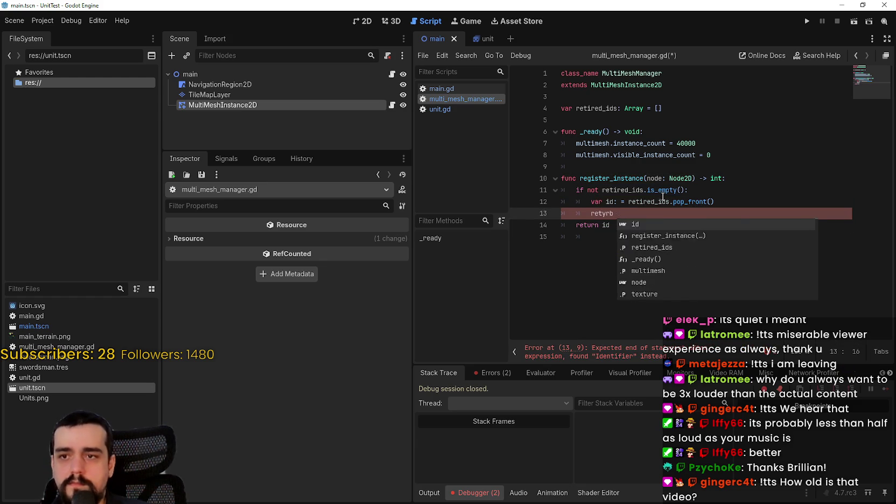
pyautogui.write('urn id')
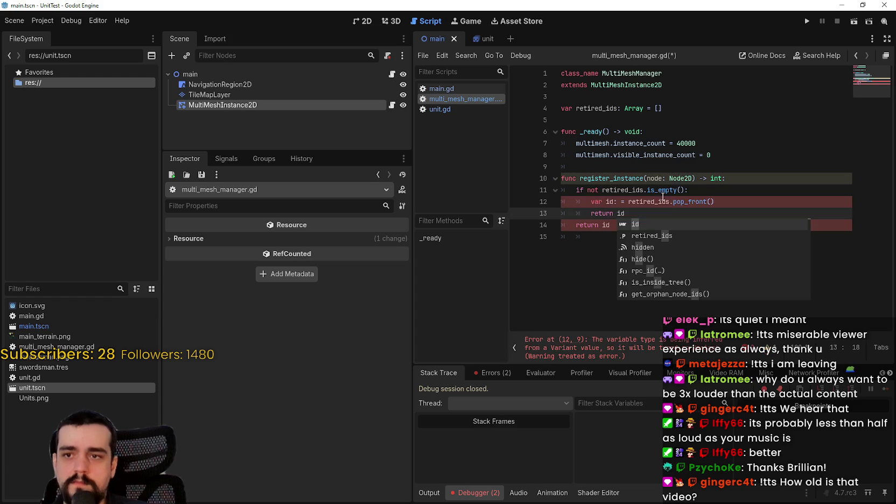
pyautogui.click(728, 201)
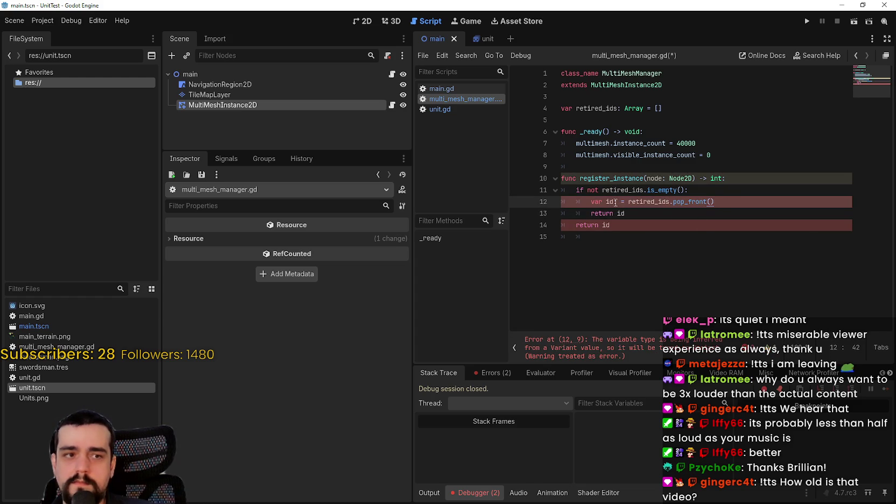
pyautogui.write(': int')
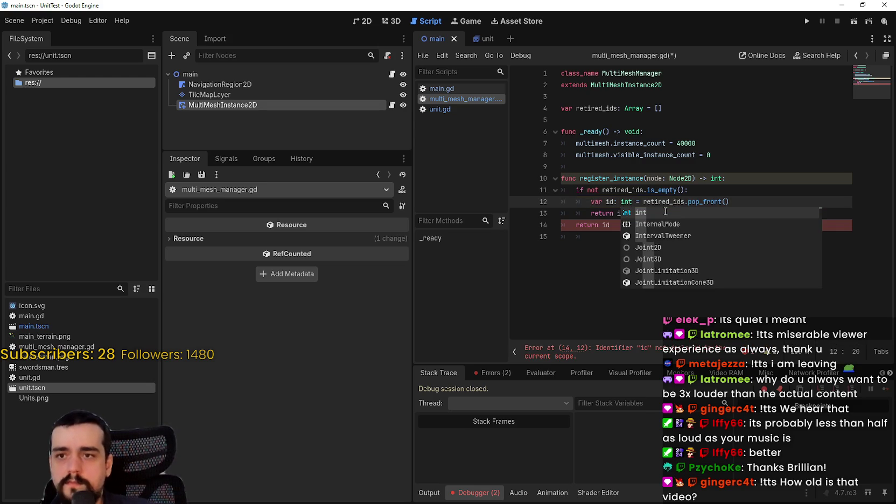
pyautogui.click(642, 212)
pyautogui.click(625, 225)
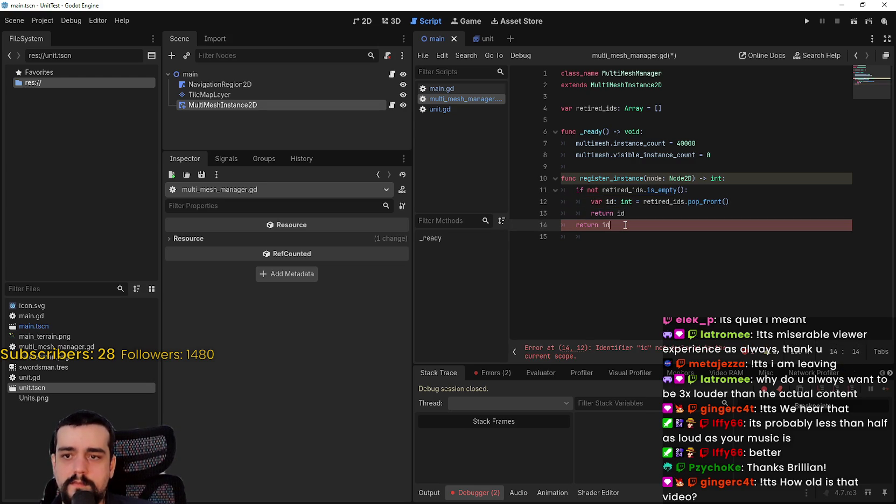
pyautogui.click(637, 213)
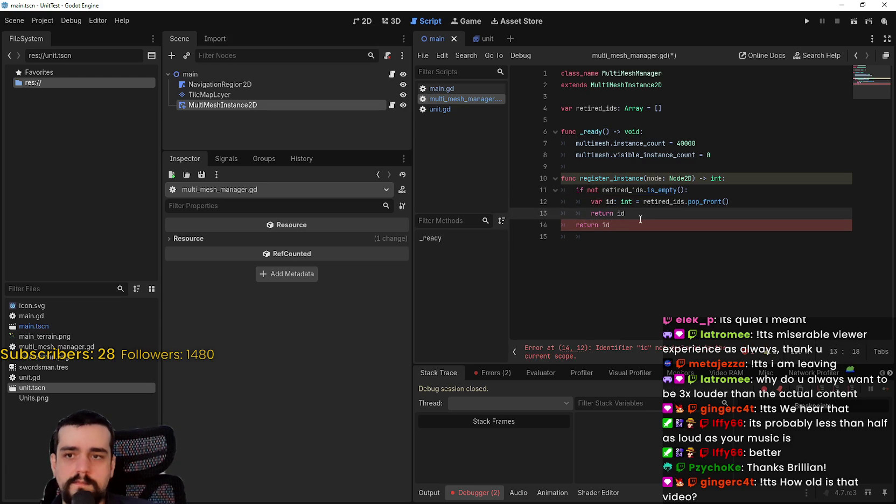
pyautogui.press('Return')
# Below the if block, declare var id: int = multimesh.visible_instance_count
pyautogui.write('var id')
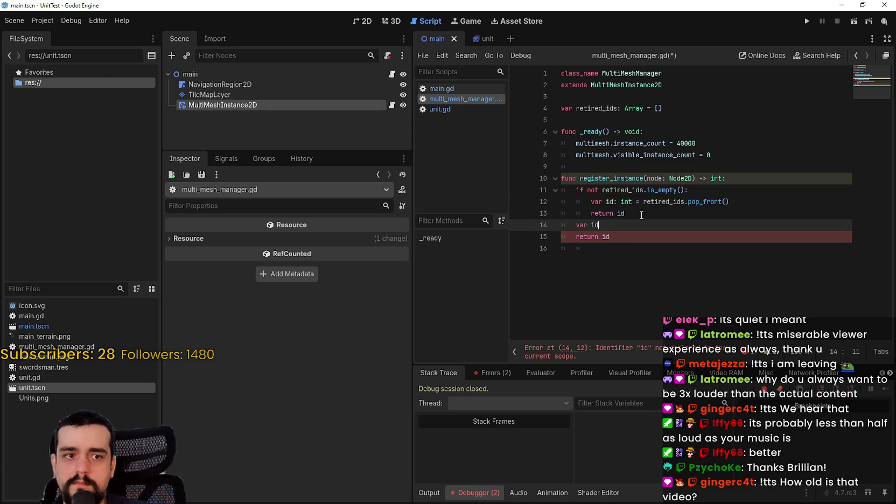
pyautogui.write(': int = multi')
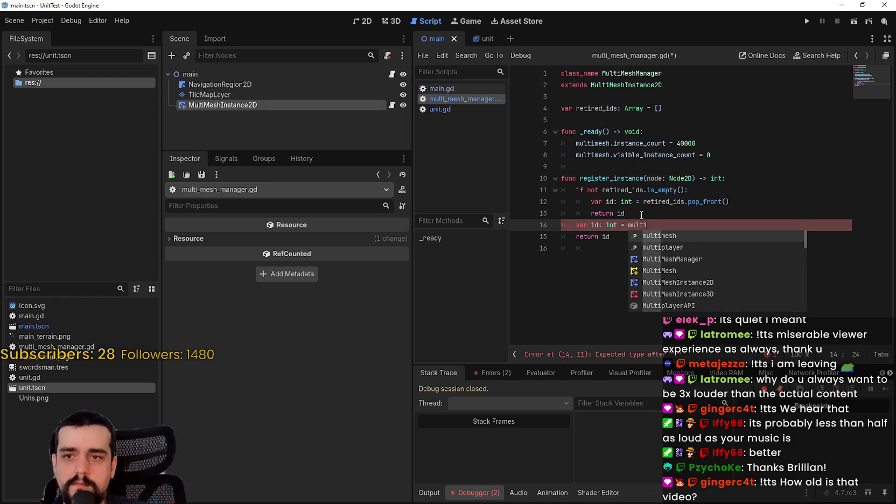
pyautogui.press('Return')
pyautogui.write('.visibl')
pyautogui.press('Return')
# Add multimesh.visible_instance_count += 1 just before the final return id
pyautogui.press('Return')
pyautogui.write('multim')
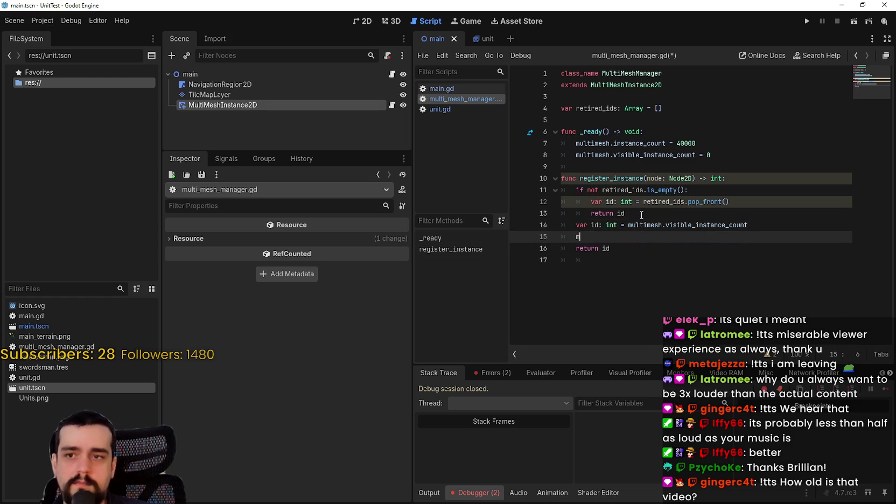
pyautogui.press('Return')
pyautogui.write('.visible')
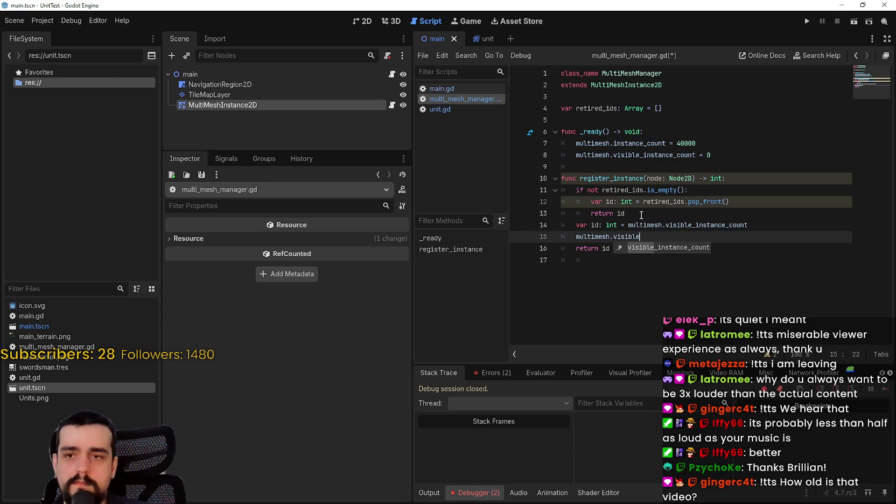
pyautogui.press('Return')
pyautogui.press('BackSpace')
pyautogui.write('+=')
pyautogui.press('Return')
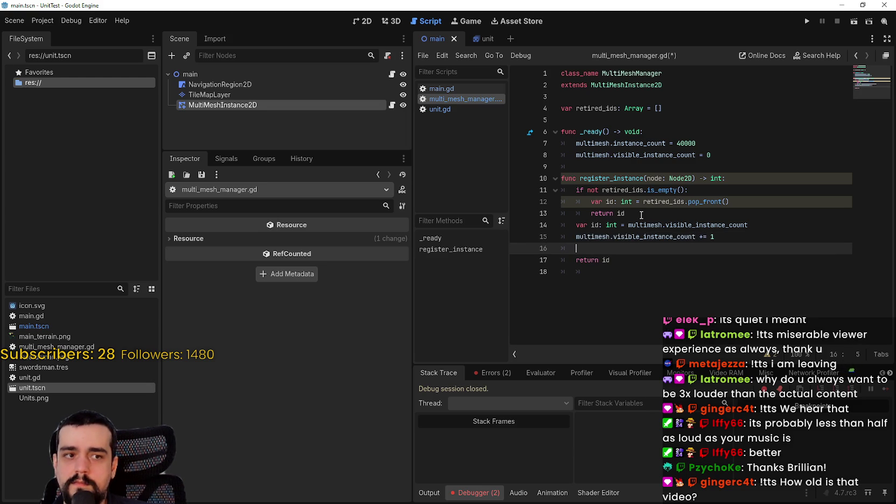
pyautogui.press('BackSpace')
pyautogui.press('Down')
pyautogui.press('Down')
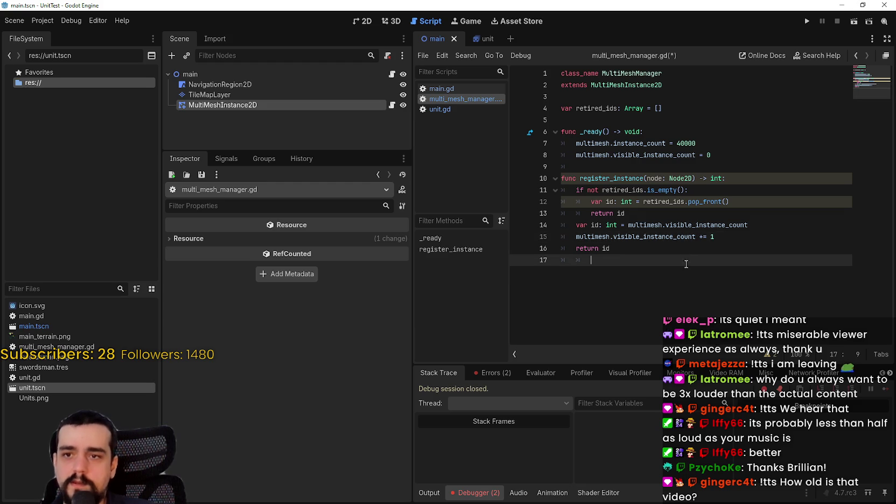
pyautogui.moveTo(672, 202)
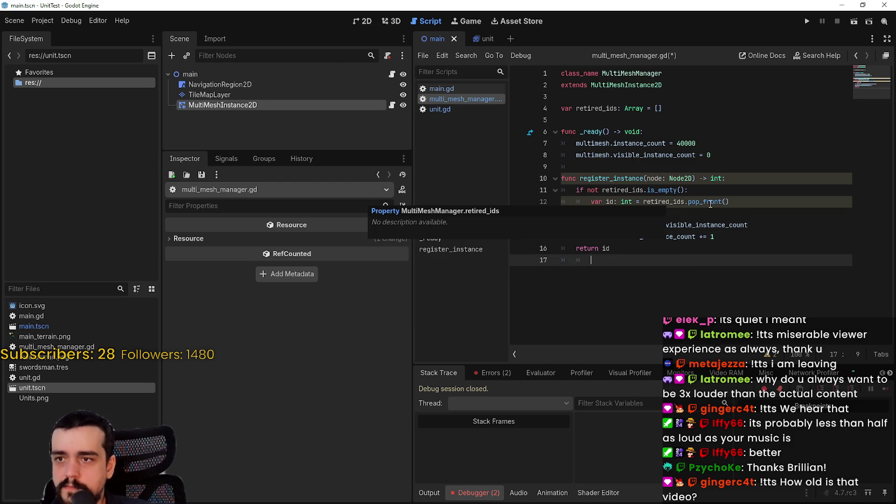
pyautogui.moveTo(710, 204)
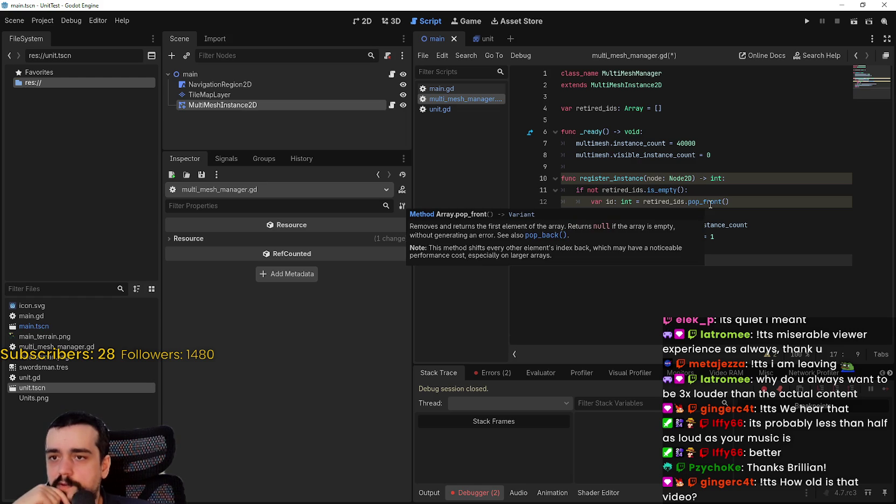
pyautogui.click(756, 193)
pyautogui.click(756, 201)
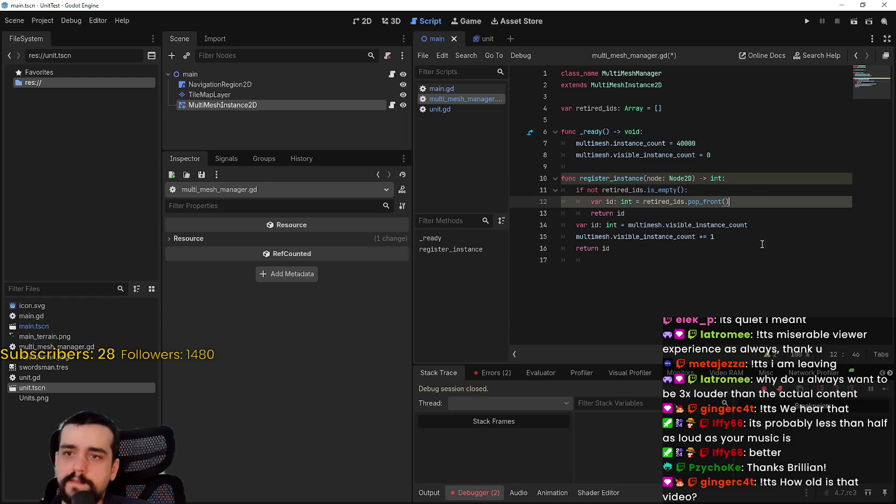
pyautogui.write(' as int')
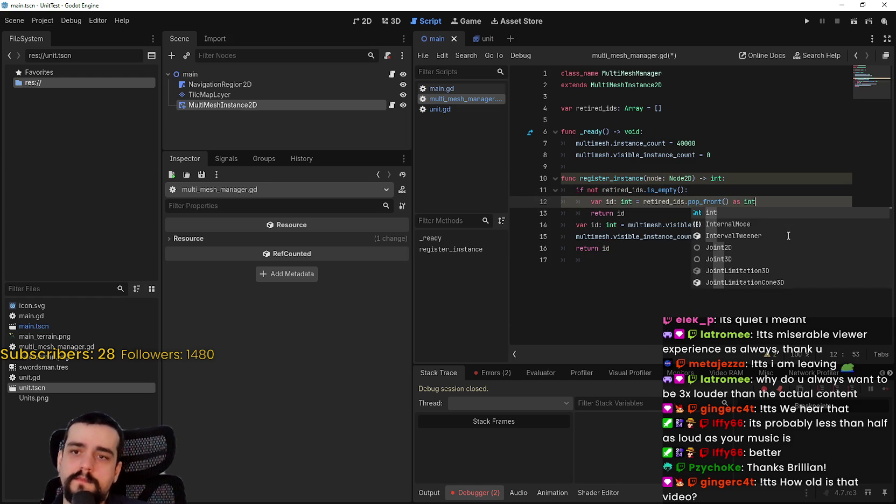
pyautogui.press('Escape')
pyautogui.click(702, 278)
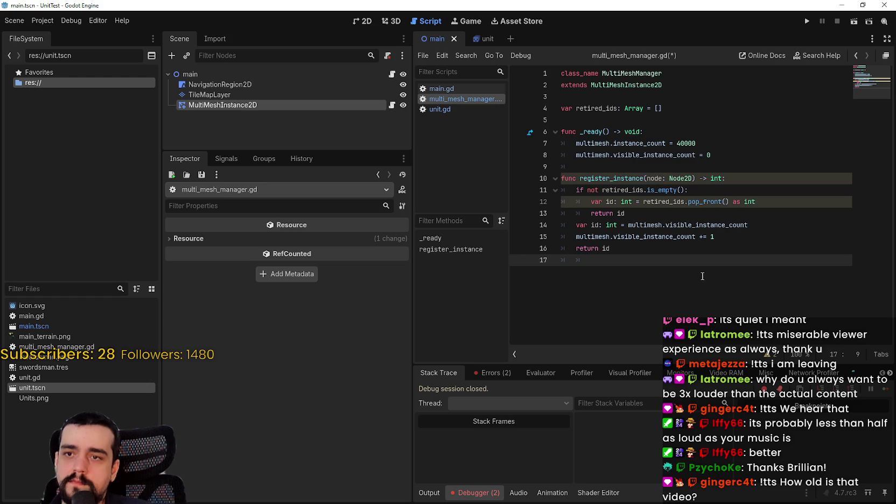
pyautogui.click(759, 203)
pyautogui.press('BackSpace')
pyautogui.press('BackSpace')
pyautogui.press('BackSpace')
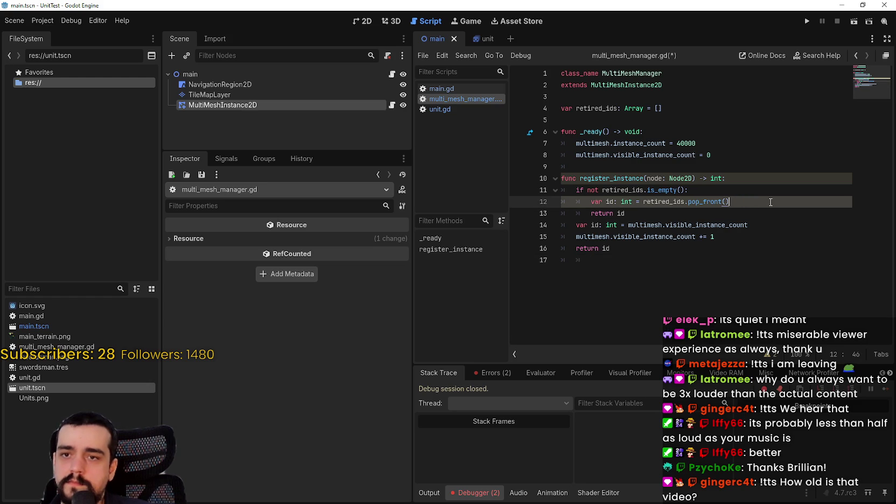
pyautogui.click(621, 250)
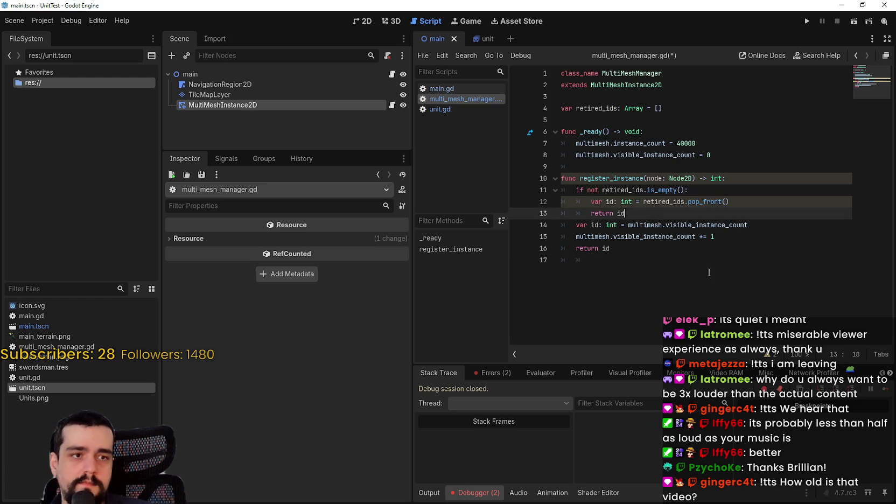
pyautogui.click(740, 202)
# Call multimesh.set_instance_color(id, Color.WHITE) after the pop_front line in the if block
pyautogui.press('Return')
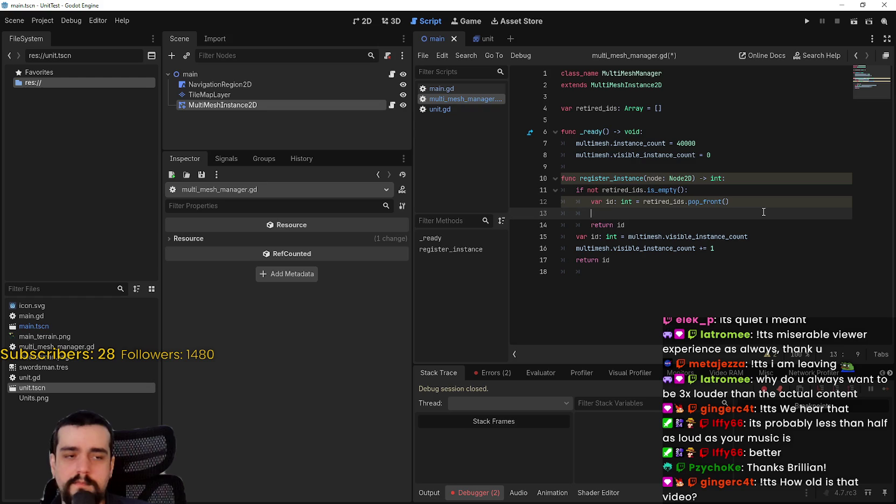
pyautogui.write('multi')
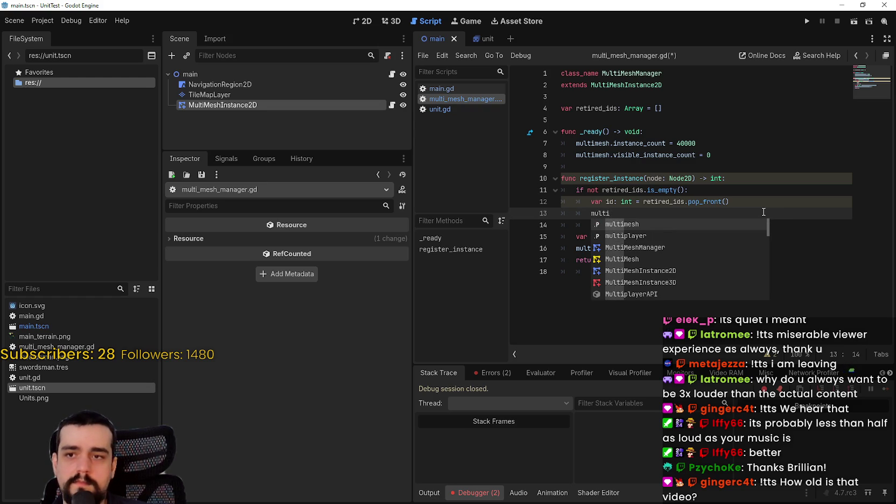
pyautogui.write('mesh.set_inst')
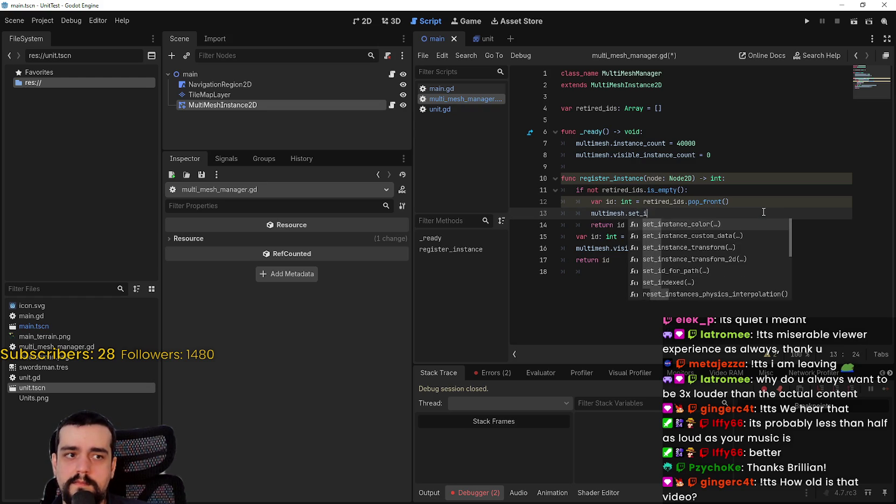
pyautogui.press('Return')
pyautogui.write('id, ')
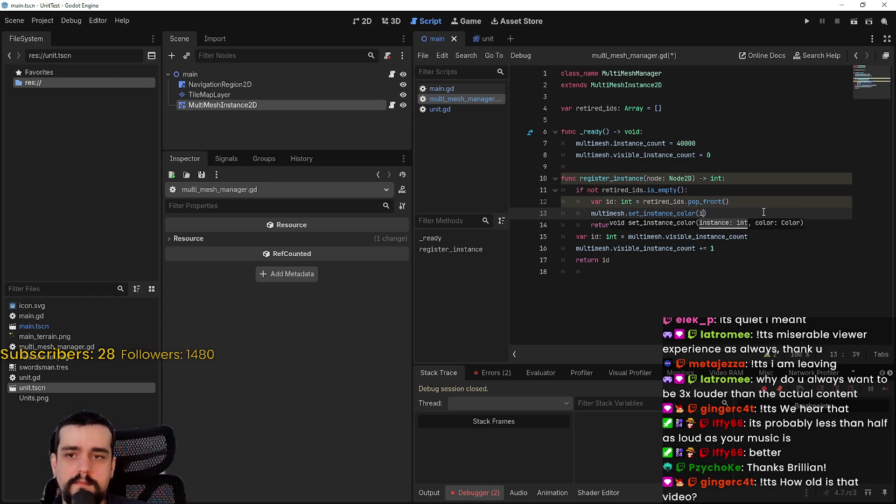
pyautogui.write('Color')
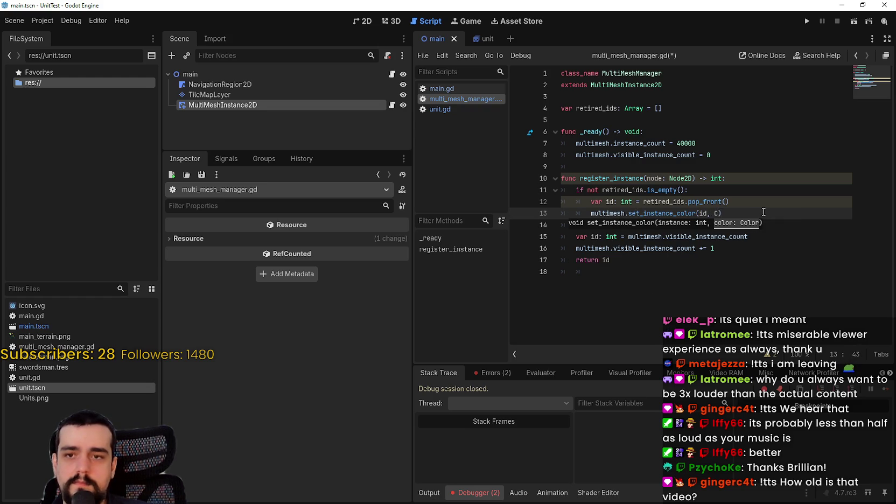
pyautogui.write('.White')
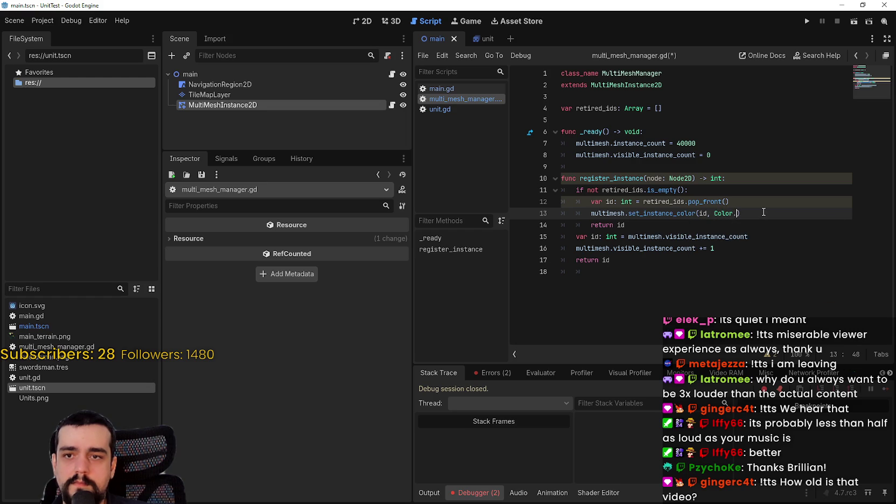
pyautogui.press('Return')
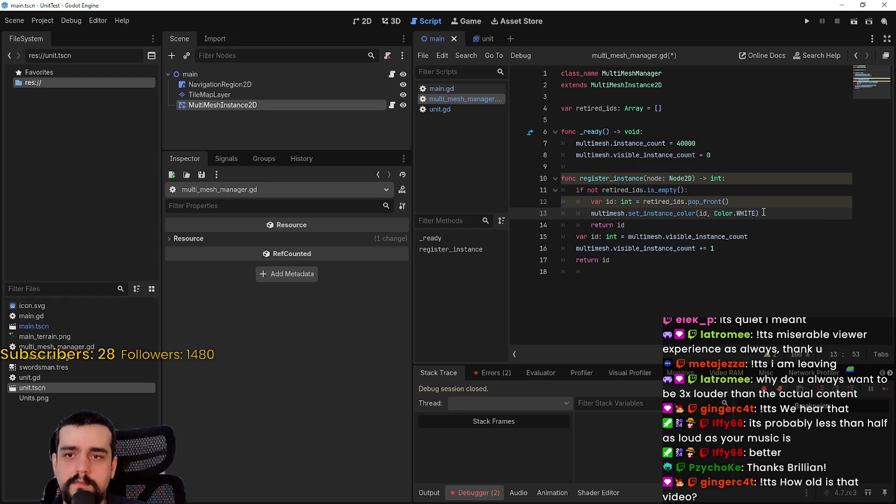
# Remove the stray func remove line and save multi_mesh_manager.gd
pyautogui.click(658, 284)
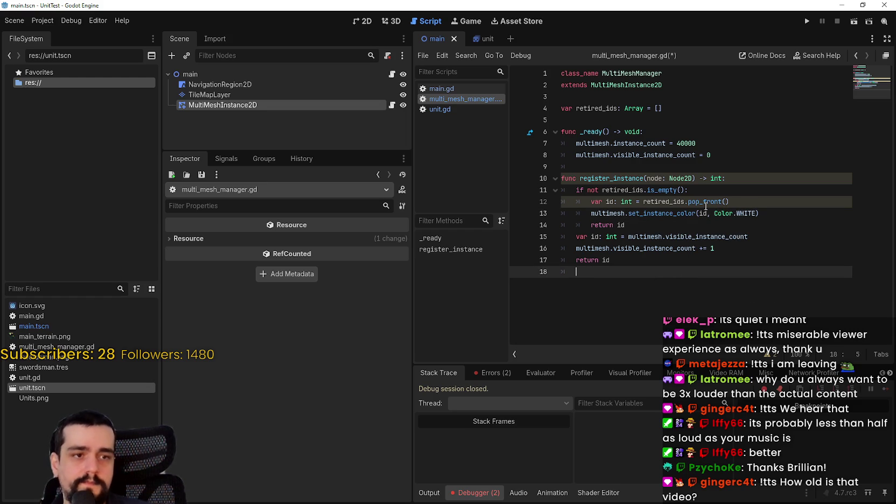
pyautogui.press('BackSpace')
pyautogui.press('Return')
pyautogui.write('fu')
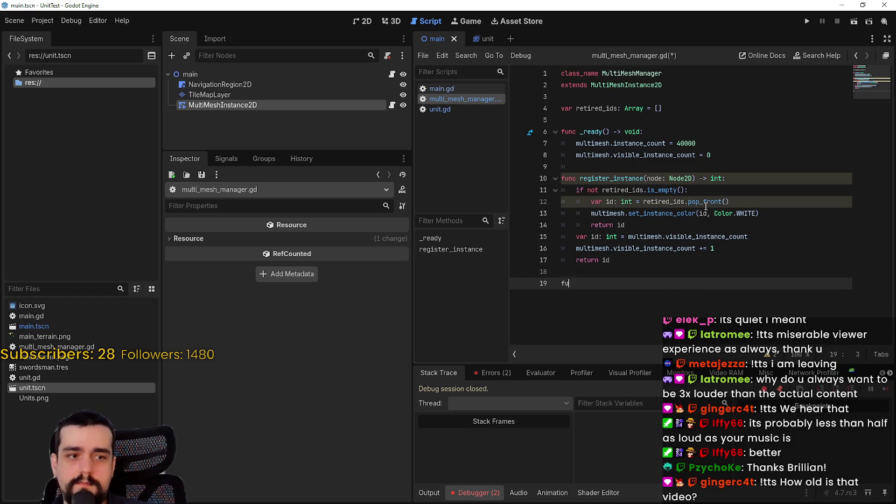
pyautogui.write('nc remove')
pyautogui.press('BackSpace')
pyautogui.press('BackSpace')
pyautogui.press('BackSpace')
pyautogui.hotkey('ctrl', 's')
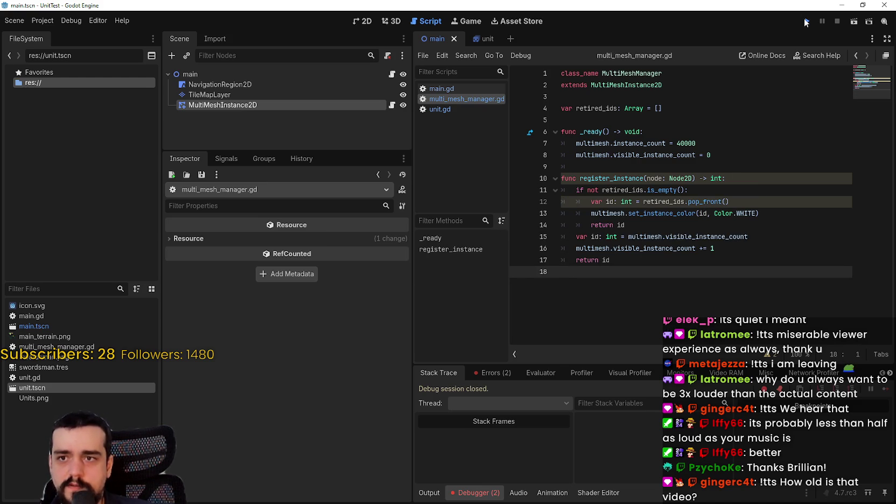
# Test-run, uncomment register_instance(self) on line 30 of unit.gd, rerun, and stop at the null-instance error
pyautogui.click(806, 22)
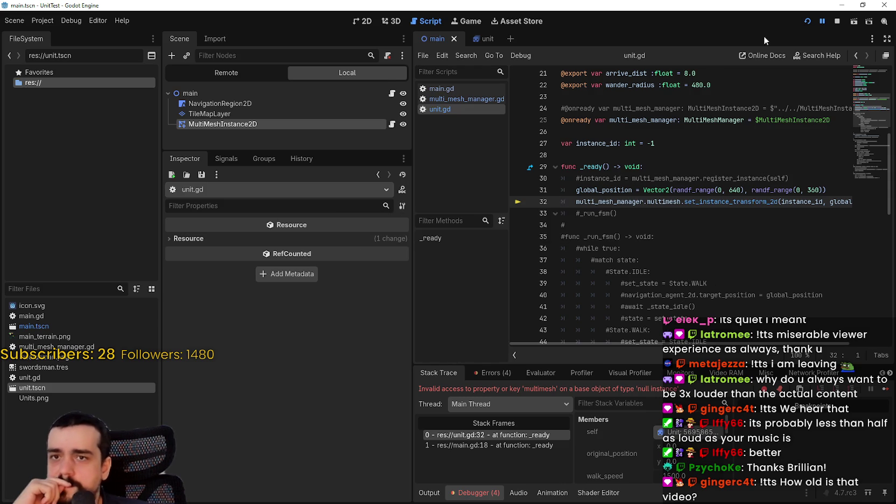
pyautogui.click(836, 21)
pyautogui.click(580, 178)
pyautogui.press('BackSpace')
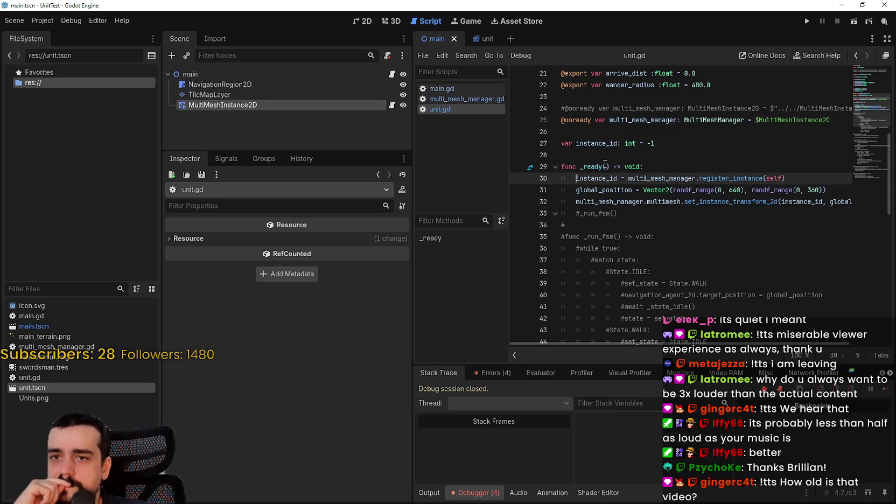
pyautogui.click(806, 21)
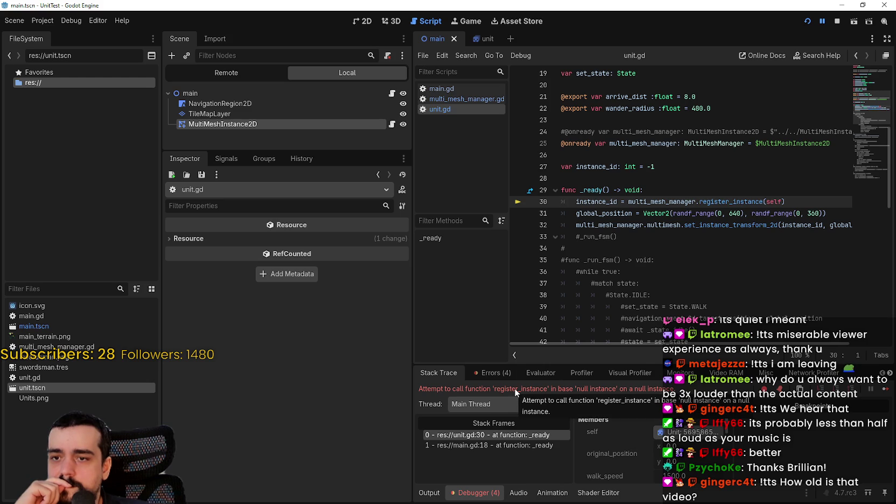
pyautogui.doubleClick(665, 201)
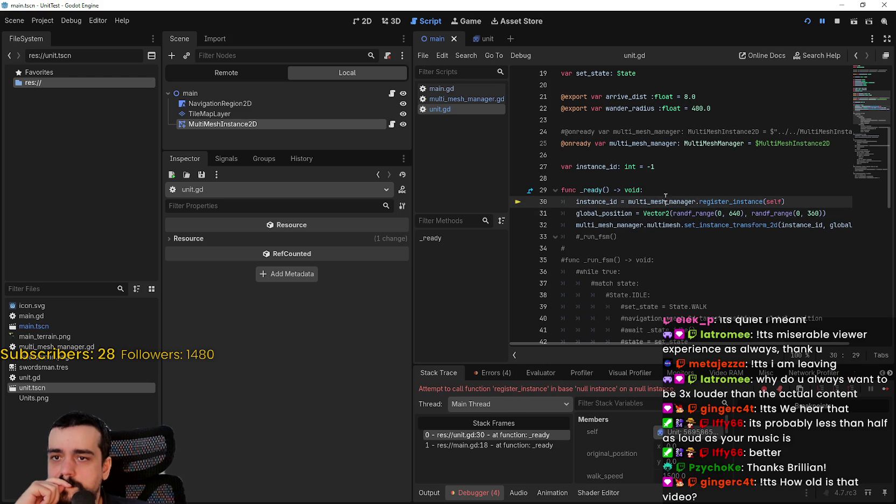
pyautogui.click(837, 22)
pyautogui.doubleClick(645, 143)
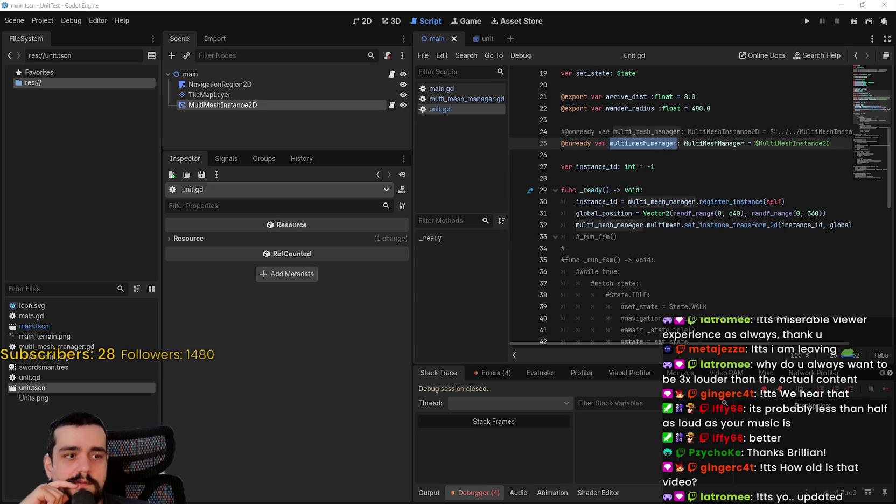
# Check the main scene in 2D, then open main.gd and inspect multi_mesh_manager and add_child
pyautogui.click(599, 153)
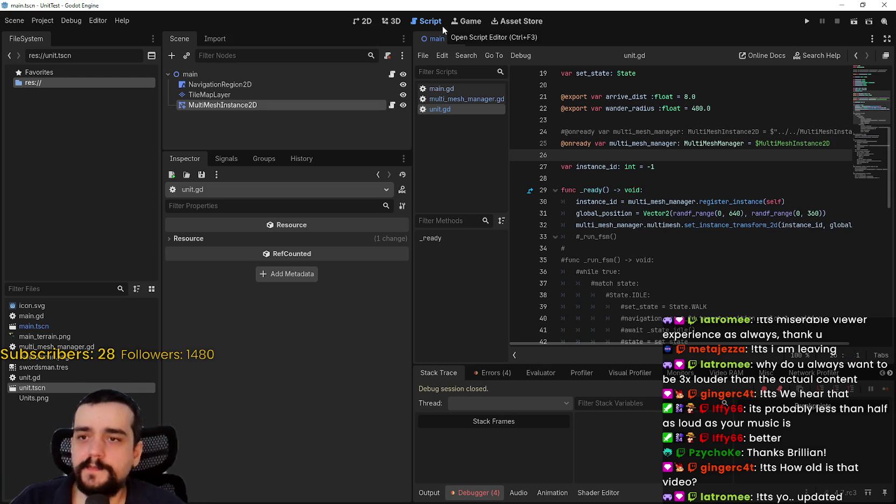
pyautogui.scroll(2, 621, 190)
pyautogui.click(620, 190)
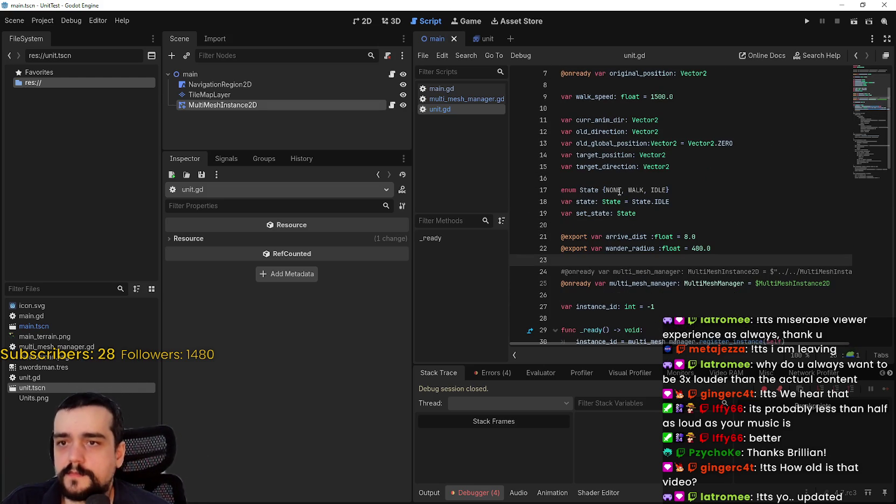
pyautogui.scroll(-2, 611, 124)
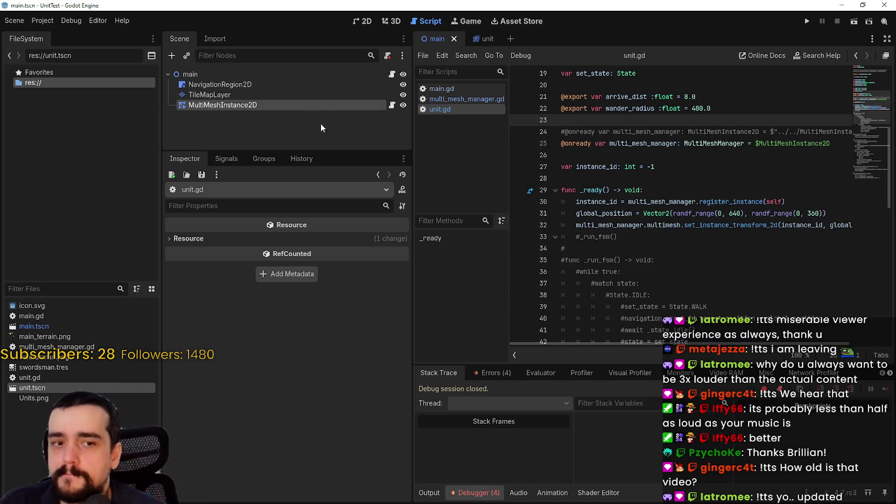
pyautogui.click(369, 23)
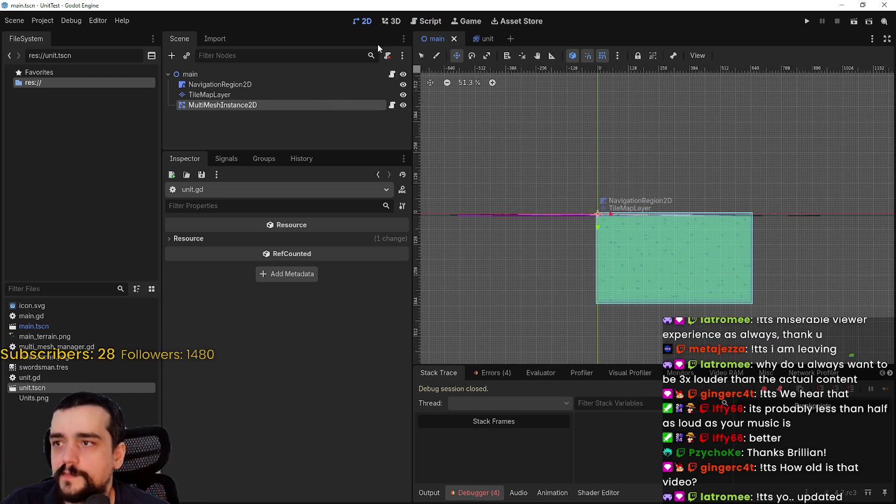
pyautogui.click(427, 21)
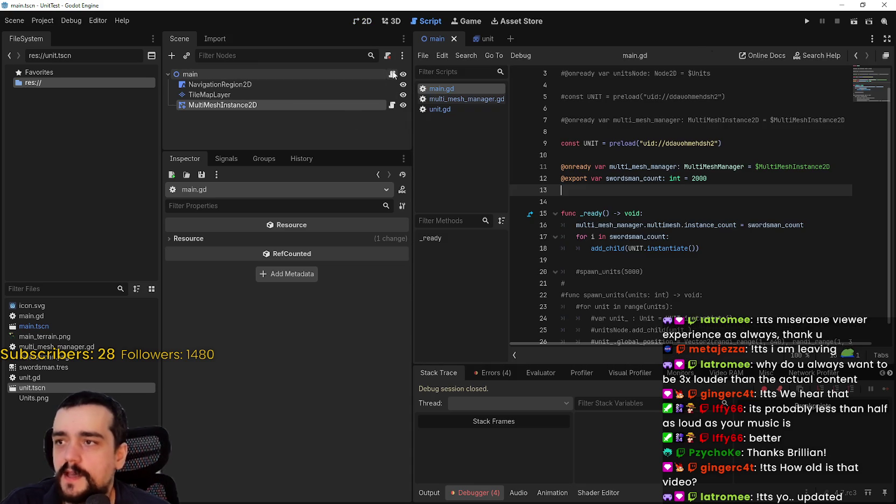
pyautogui.click(663, 201)
pyautogui.doubleClick(635, 167)
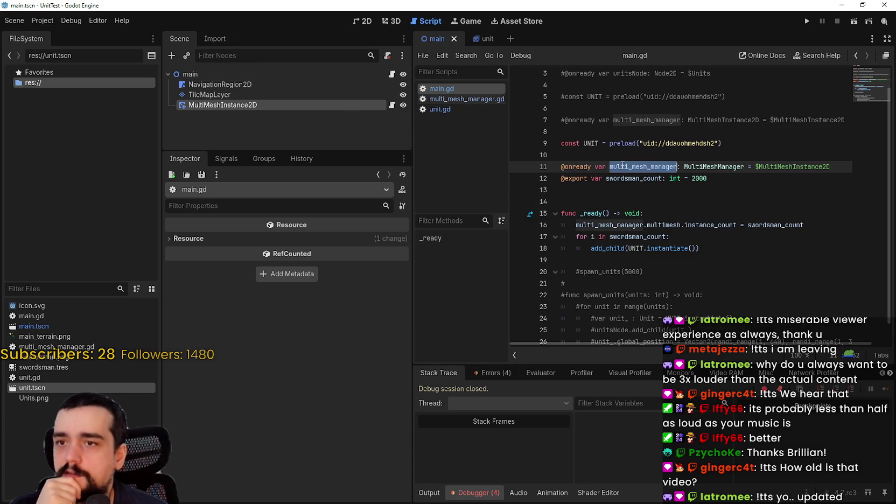
pyautogui.doubleClick(616, 249)
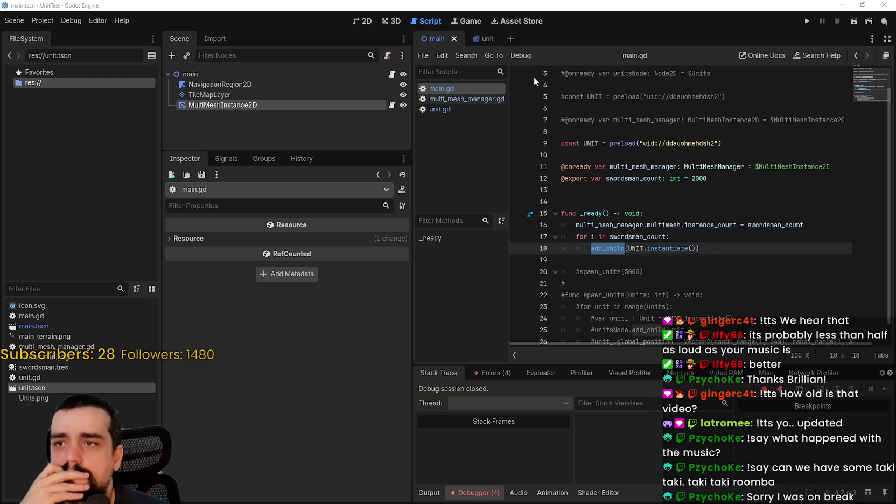
# Compare with the unit scene, then review main.gd's MultiMeshManager variable and spawning loop on lines 11–18
pyautogui.click(482, 39)
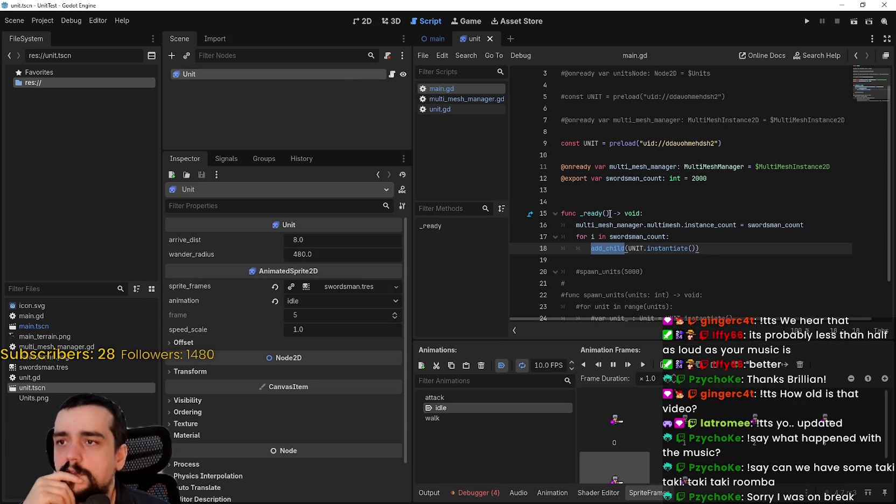
pyautogui.scroll(1, 608, 210)
pyautogui.doubleClick(644, 189)
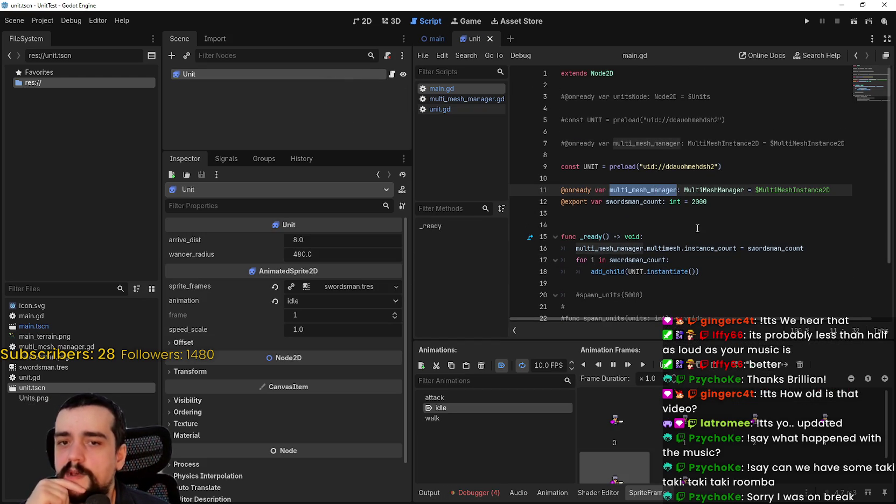
pyautogui.doubleClick(714, 190)
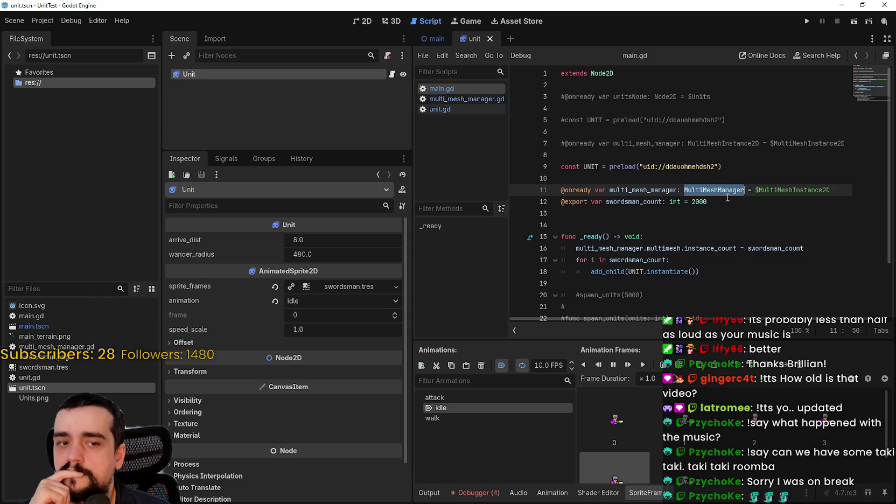
pyautogui.click(436, 40)
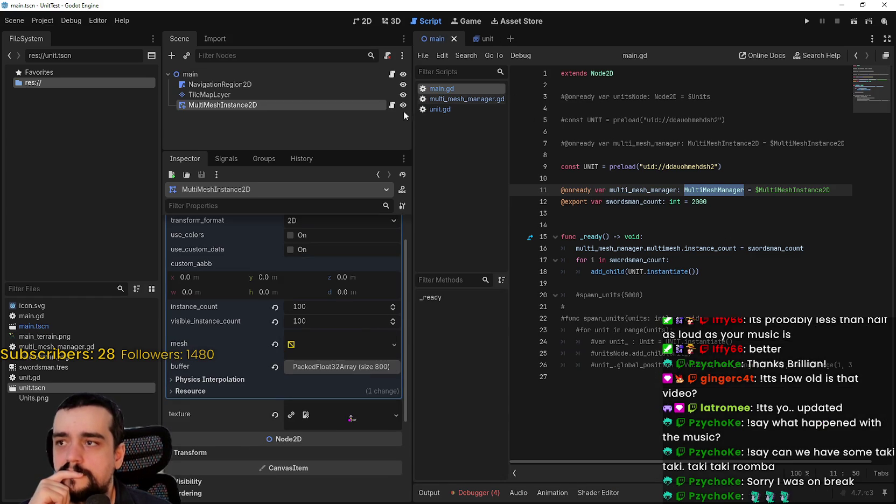
pyautogui.moveTo(700, 272); pyautogui.dragTo(532, 260)
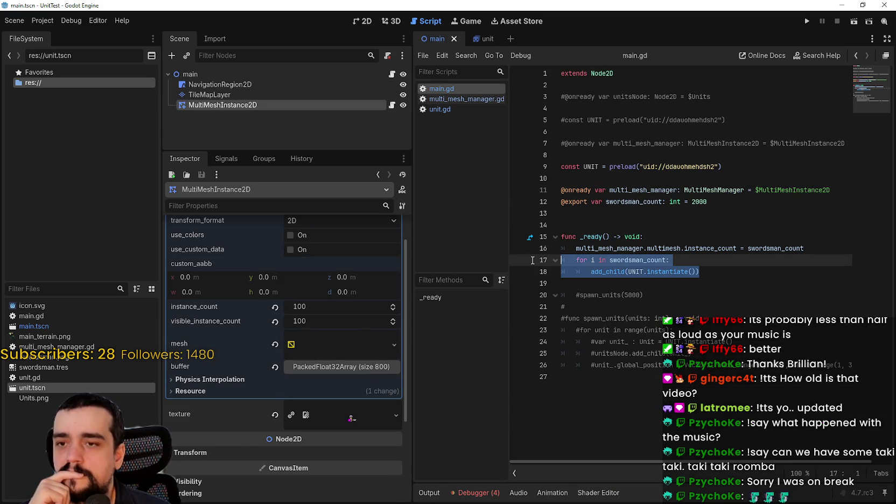
pyautogui.doubleClick(589, 271)
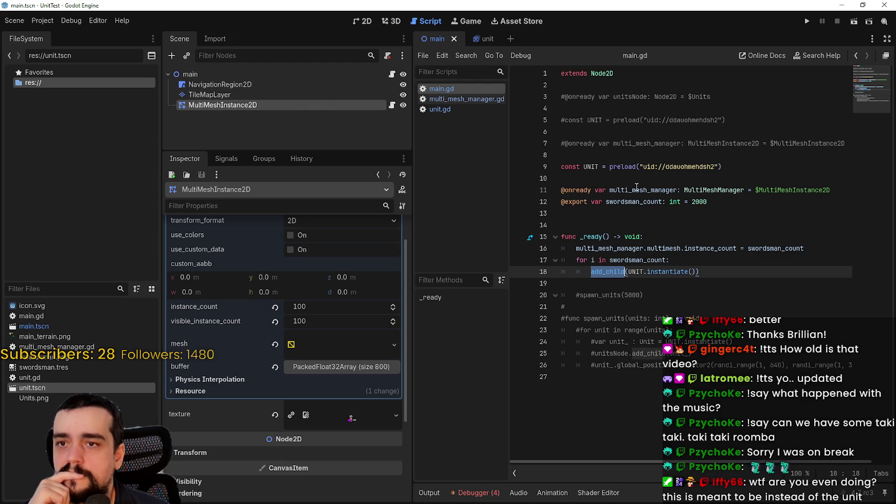
pyautogui.doubleClick(638, 190)
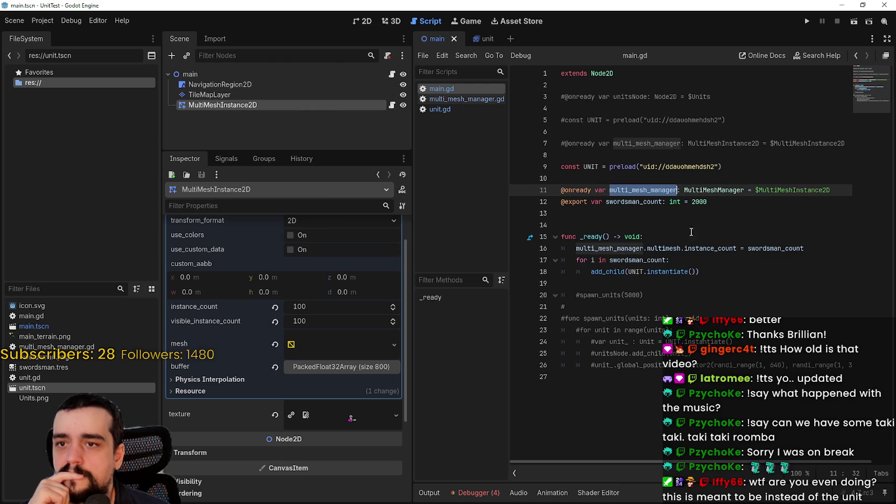
pyautogui.rightClick(639, 190)
pyautogui.click(672, 249)
pyautogui.click(642, 214)
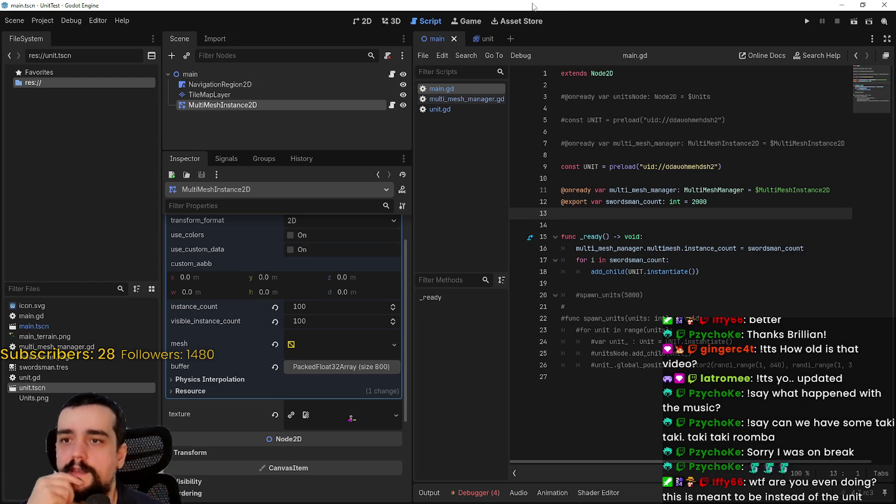
# Open unit.gd and give the MultiMeshInstance2D node a scene-unique name
pyautogui.click(450, 111)
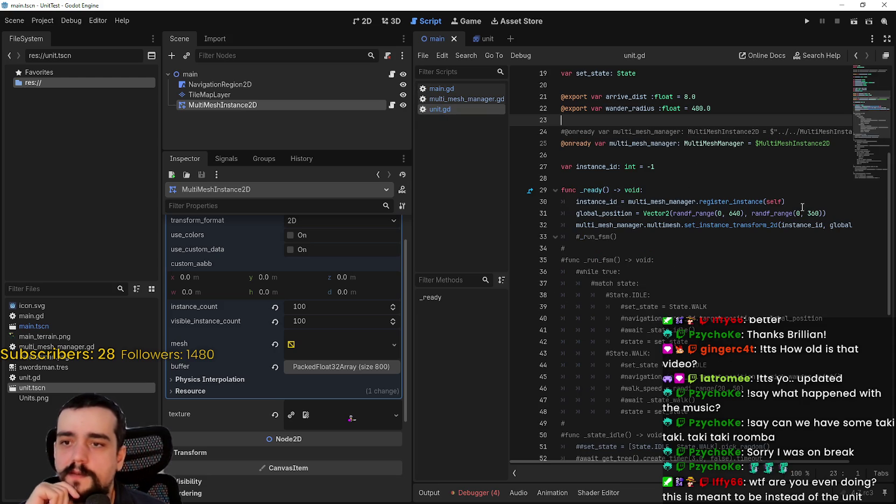
pyautogui.doubleClick(629, 141)
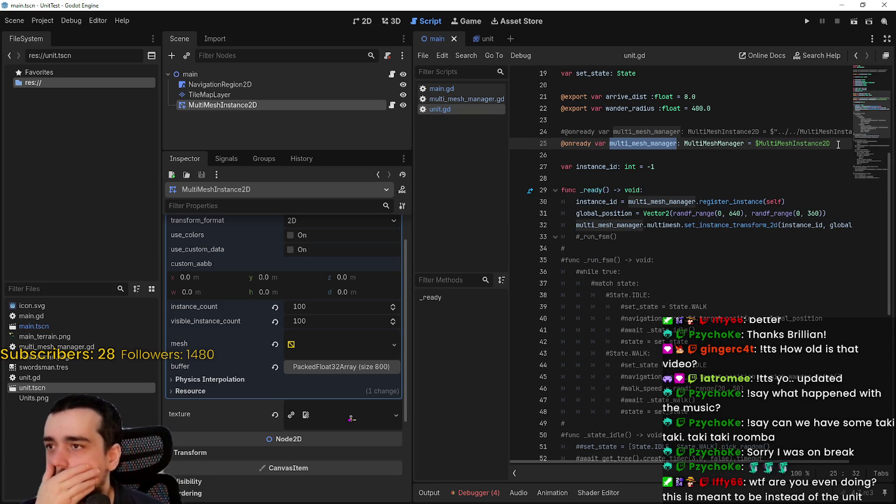
pyautogui.click(834, 145)
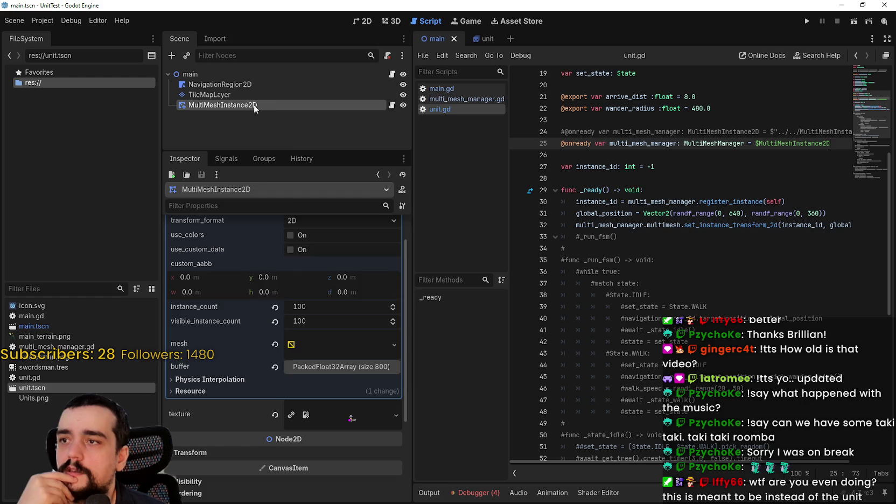
pyautogui.rightClick(253, 104)
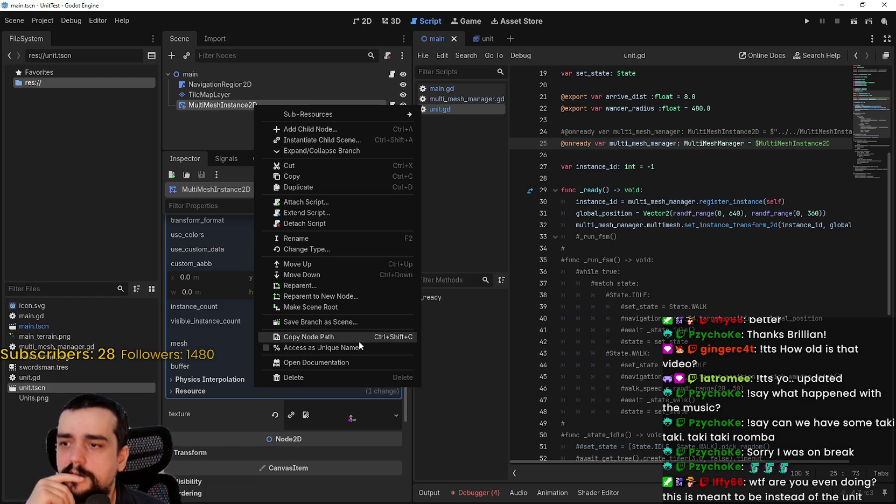
pyautogui.click(343, 347)
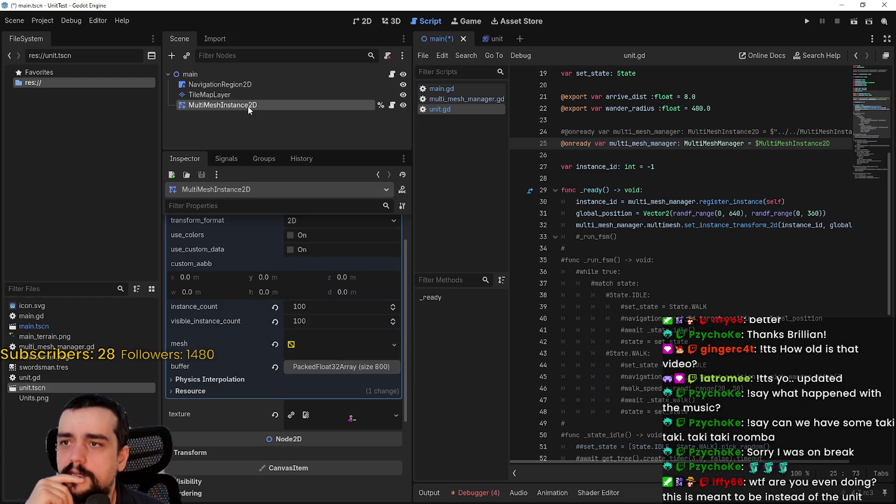
# Add a line 26 declaring multi_mesh_manager as %MultiMeshInstance2D
pyautogui.click(666, 161)
pyautogui.click(666, 155)
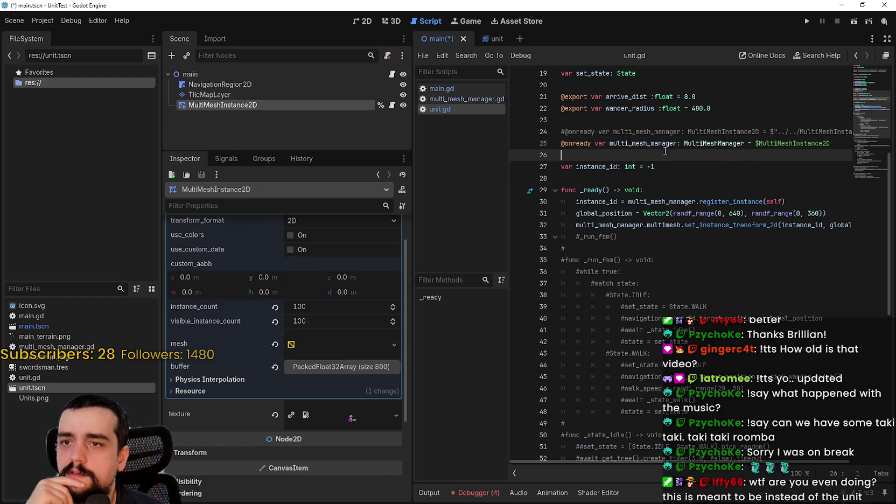
pyautogui.tripleClick(716, 146)
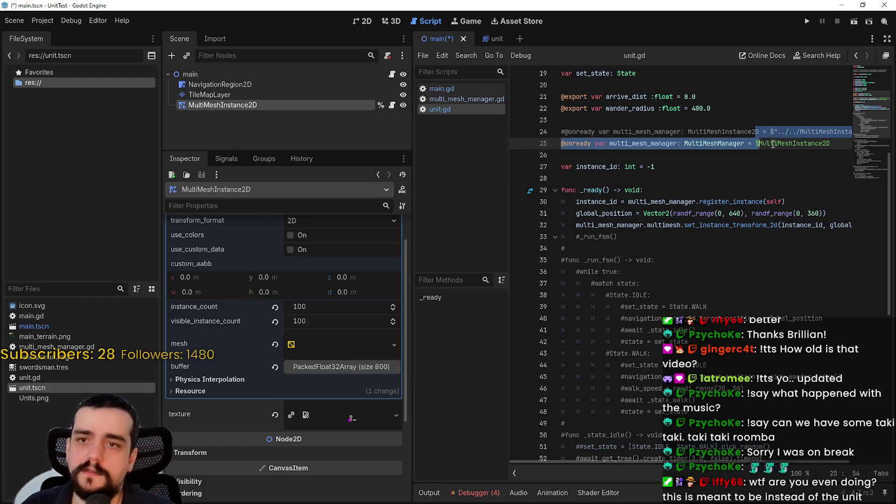
pyautogui.press('End')
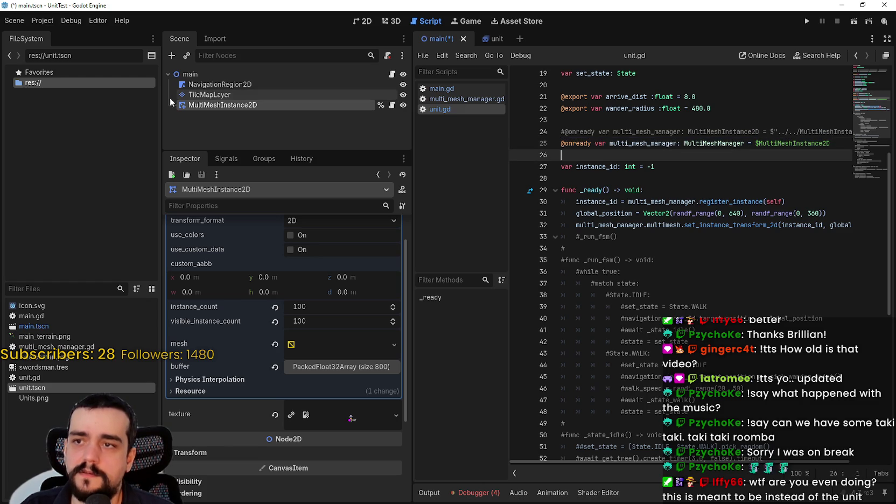
pyautogui.moveTo(194, 105); pyautogui.dragTo(649, 161)
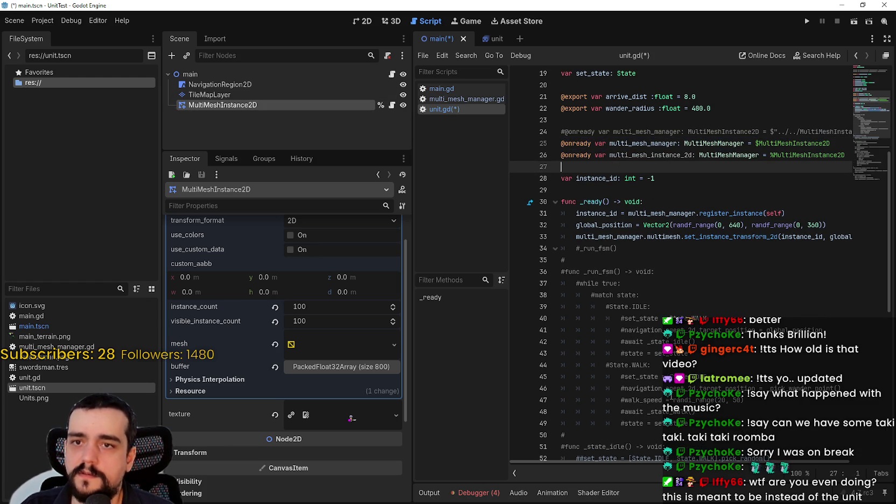
pyautogui.click(563, 143)
pyautogui.click(639, 143)
pyautogui.doubleClick(640, 143)
pyautogui.hotkey('ctrl', 'c')
pyautogui.doubleClick(641, 155)
pyautogui.hotkey('ctrl', 'v')
# Comment out the old $MultiMeshInstance2D declaration on line 25 and save unit.gd
pyautogui.click(562, 143)
pyautogui.hotkey('ctrl', 'k')
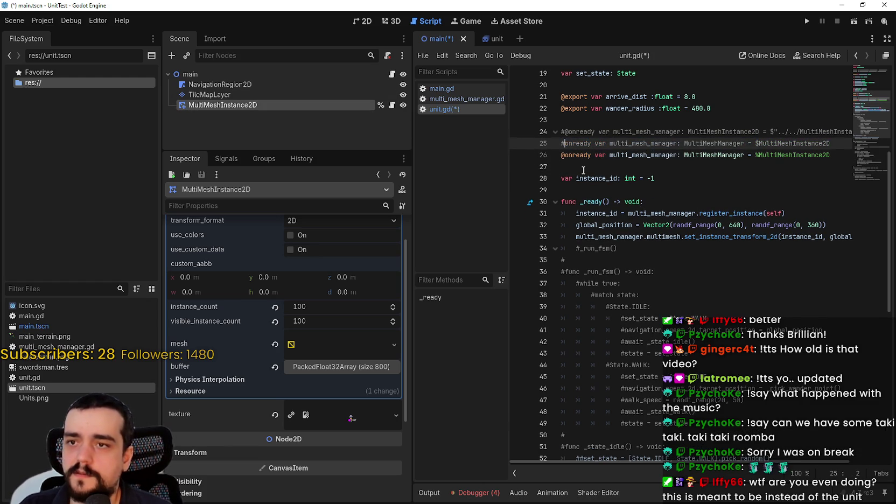
pyautogui.click(583, 170)
pyautogui.hotkey('ctrl', 's')
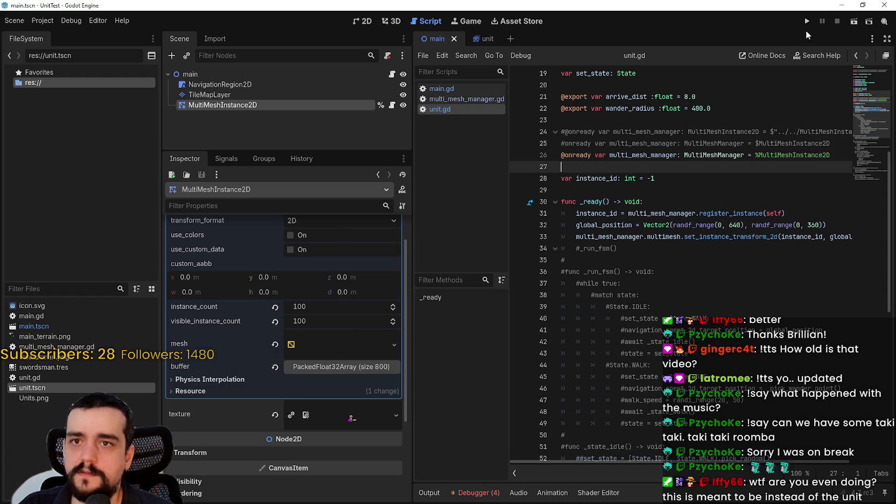
# Run the project, read the null-instance register_instance error, then stop the game
pyautogui.click(806, 21)
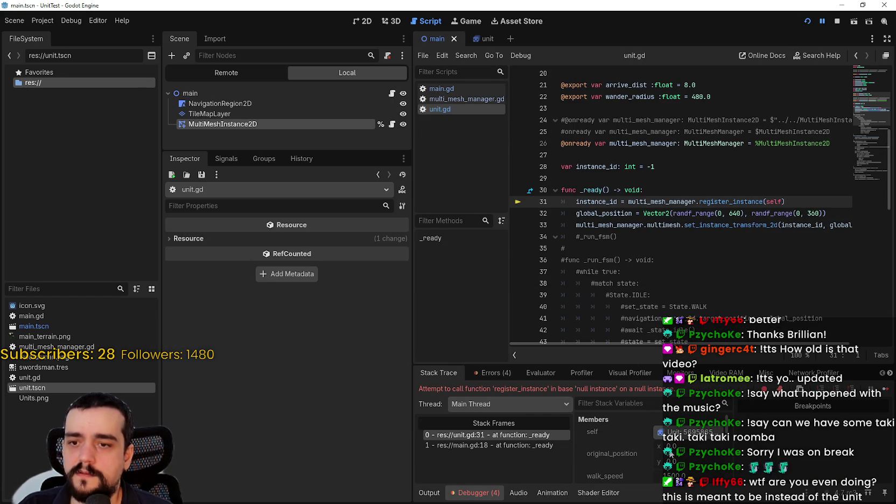
pyautogui.scroll(-4, 663, 450)
pyautogui.scroll(-2, 661, 449)
pyautogui.scroll(6, 728, 442)
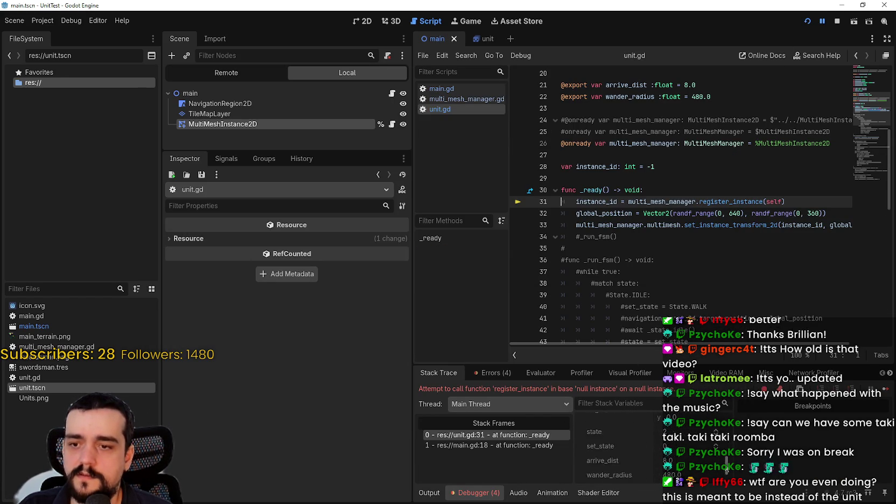
pyautogui.click(836, 21)
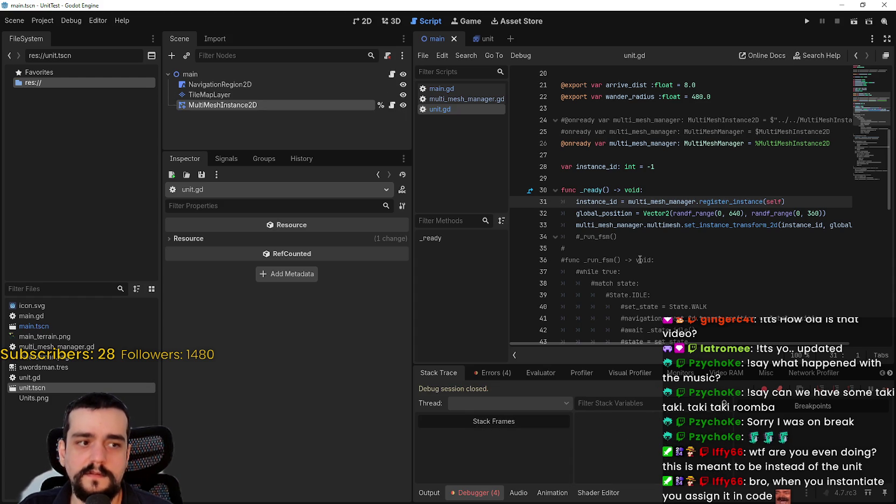
pyautogui.press('Up')
pyautogui.press('Up')
pyautogui.press('Up')
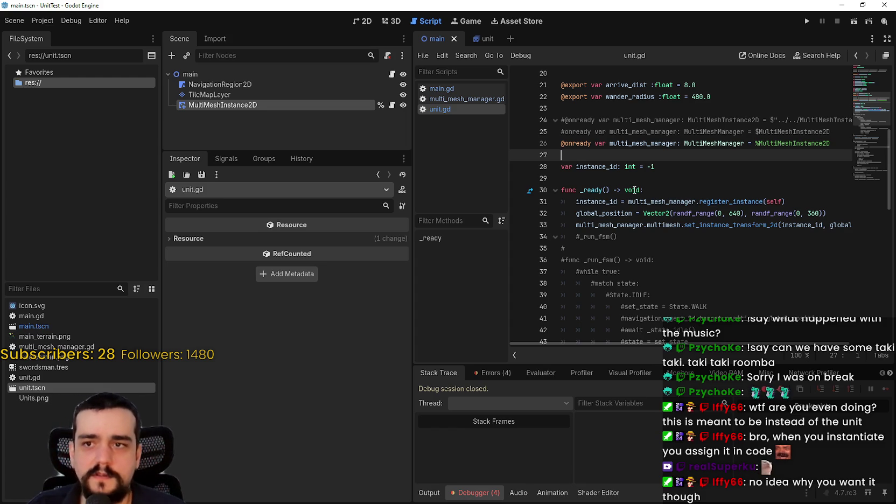
pyautogui.click(483, 38)
pyautogui.click(428, 36)
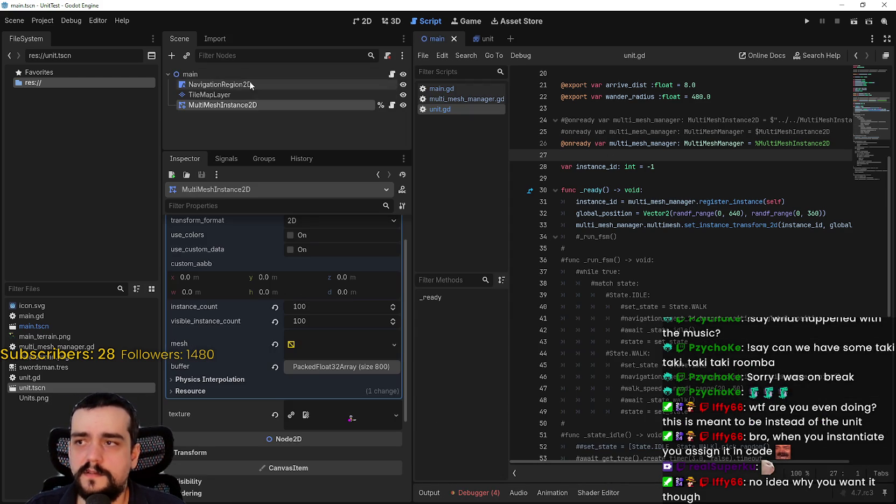
pyautogui.click(240, 105)
pyautogui.click(468, 38)
pyautogui.click(392, 74)
pyautogui.moveTo(610, 143); pyautogui.dragTo(830, 144)
pyautogui.click(536, 158)
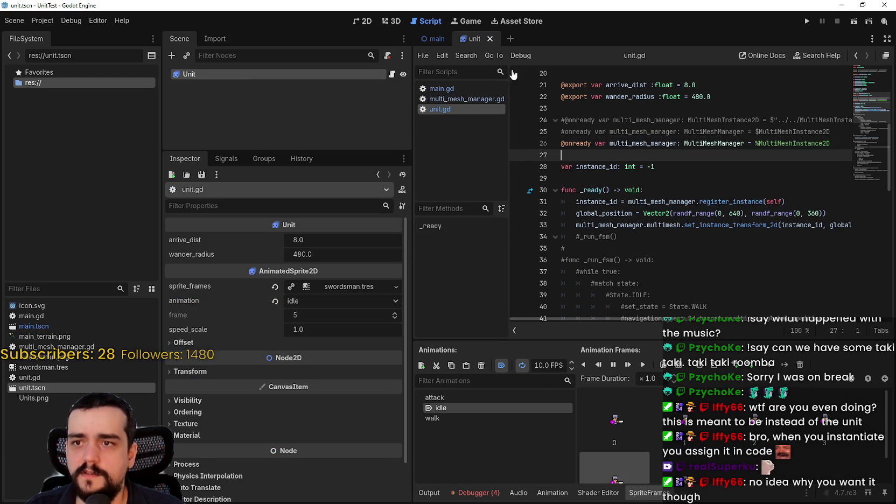
pyautogui.click(439, 39)
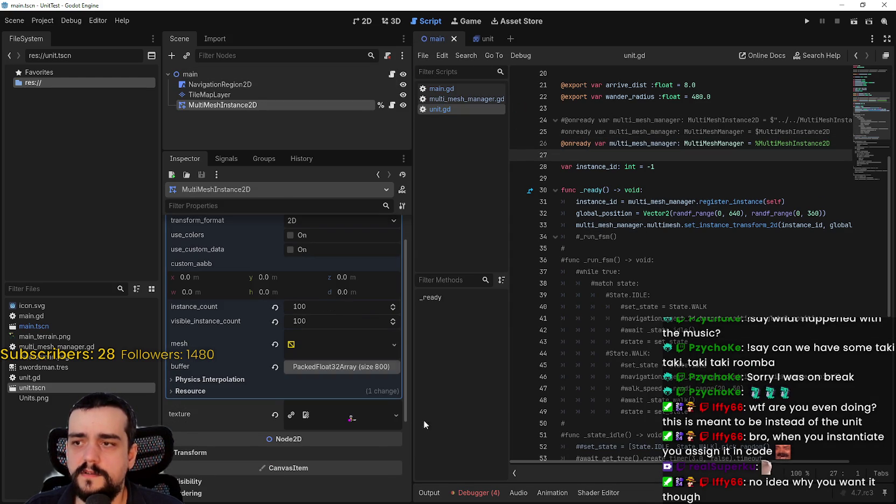
pyautogui.moveTo(758, 121); pyautogui.dragTo(862, 122)
pyautogui.click(757, 143)
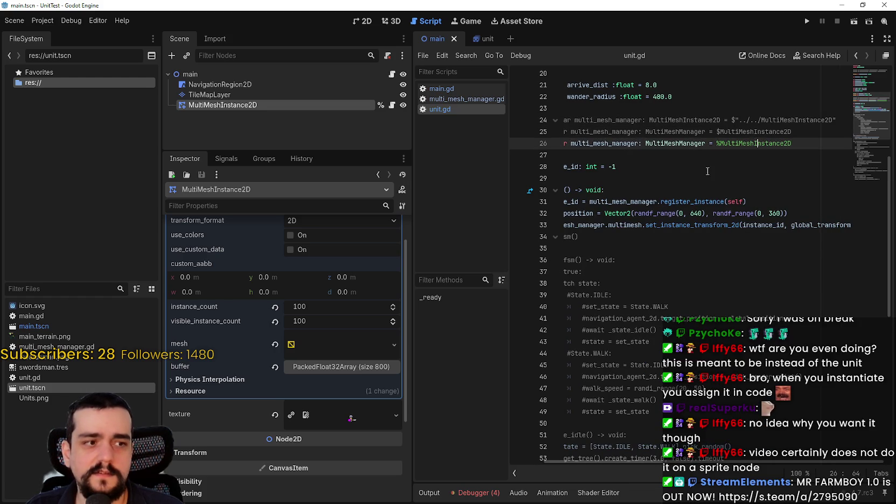
pyautogui.press('Down')
pyautogui.press('Down')
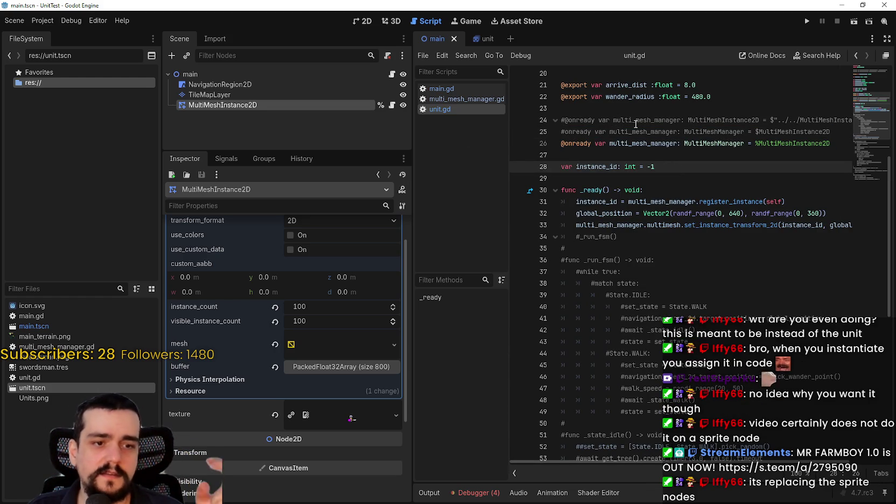
pyautogui.click(615, 164)
pyautogui.click(616, 156)
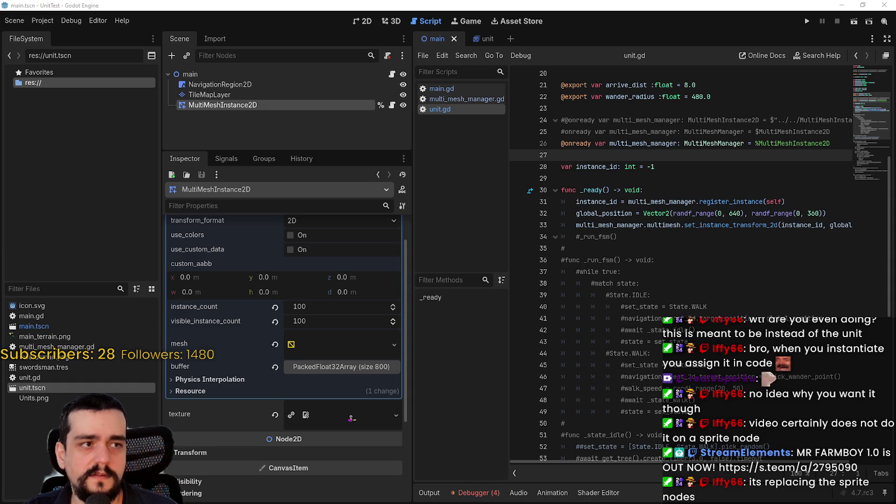
pyautogui.hotkey('alt', 'Tab')
pyautogui.doubleClick(574, 190)
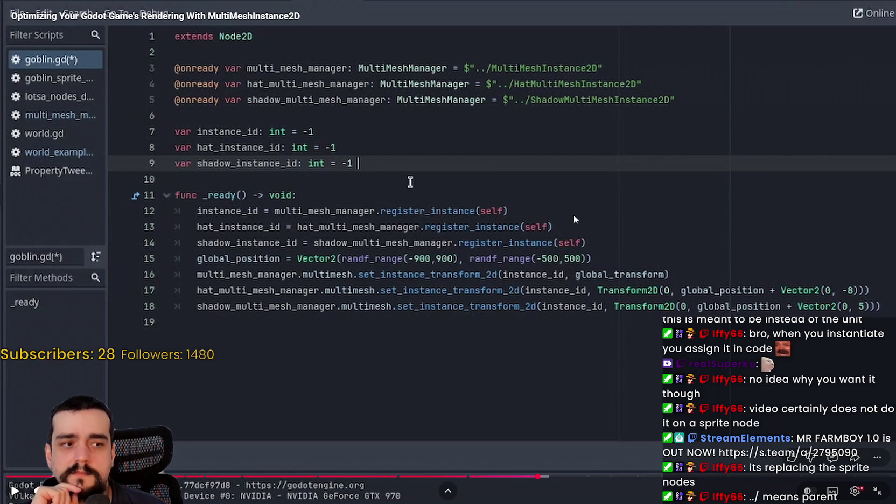
pyautogui.press('Escape')
pyautogui.hotkey('alt', 'Tab')
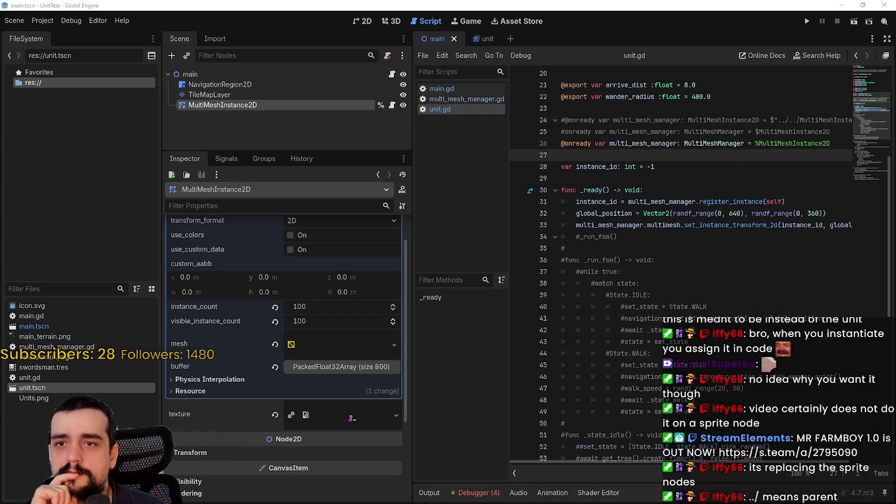
# Uncomment the $"../MultiMeshInstance2D" line, comment out the %MultiMeshInstance2D line, and save
pyautogui.click(563, 144)
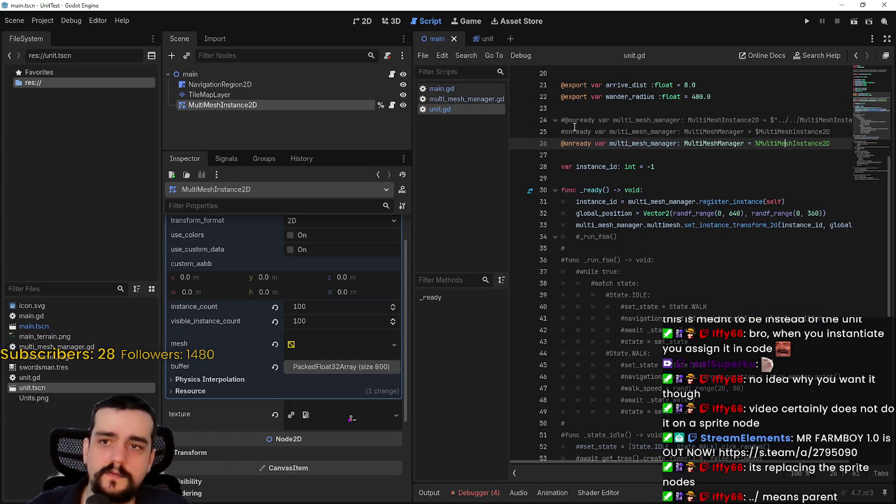
pyautogui.press('Up')
pyautogui.press('Up')
pyautogui.press('Delete')
pyautogui.click(563, 144)
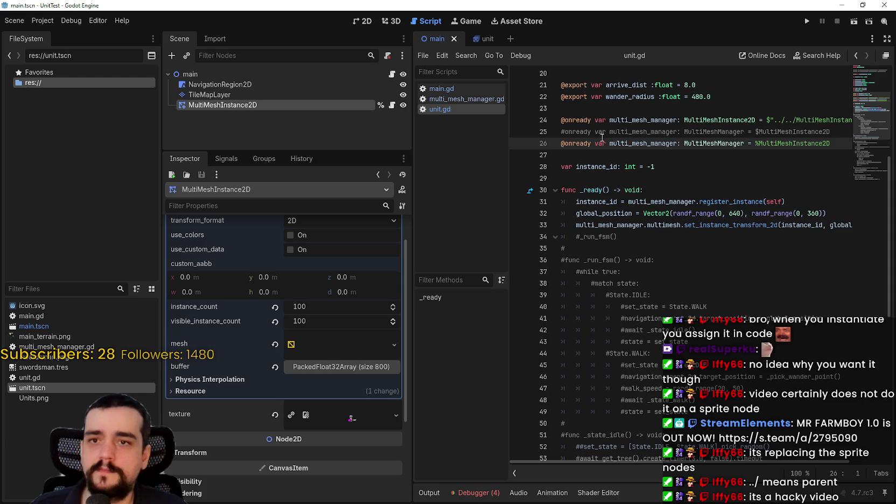
pyautogui.write('#')
pyautogui.click(793, 120)
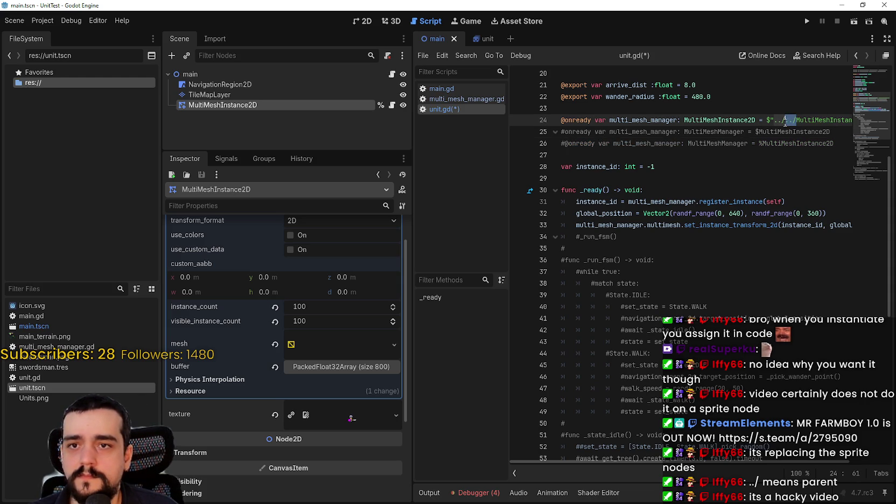
pyautogui.click(747, 144)
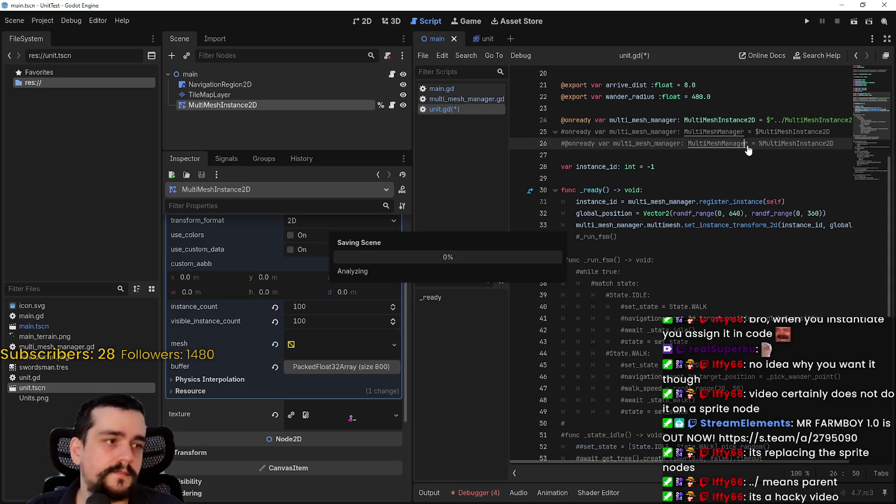
pyautogui.hotkey('ctrl', 's')
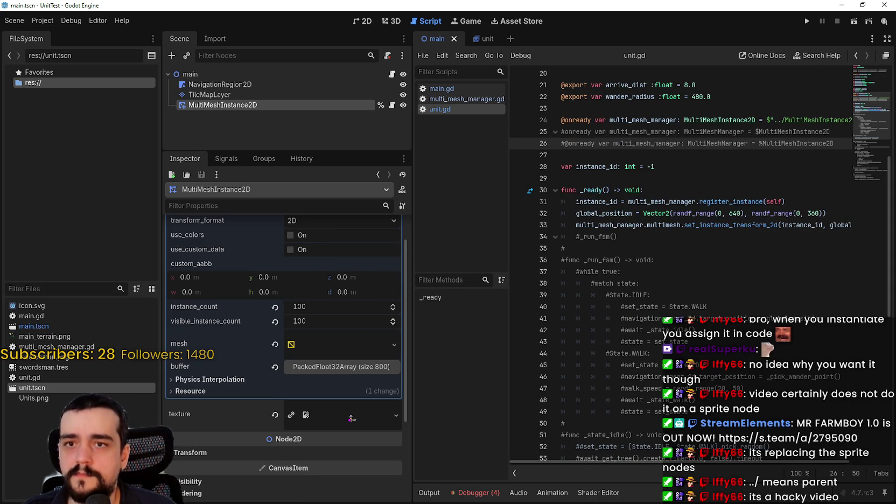
pyautogui.press('Down')
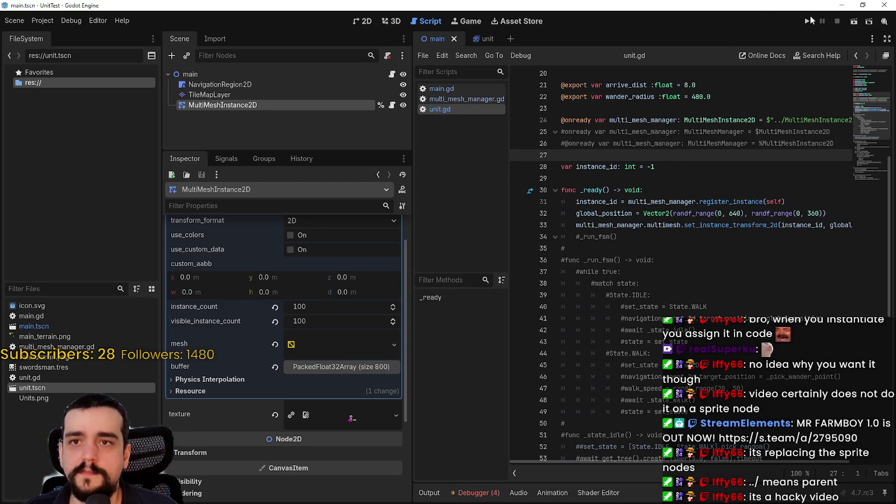
pyautogui.click(807, 21)
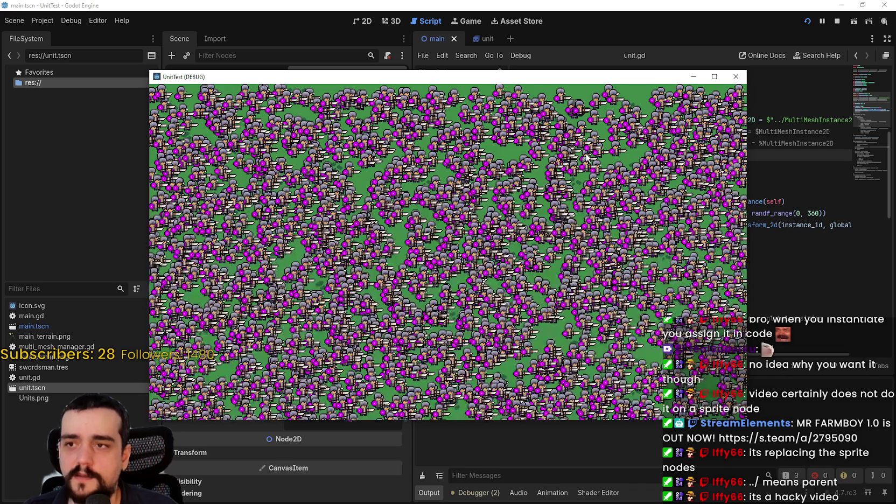
pyautogui.moveTo(614, 77)
pyautogui.mouseDown()
pyautogui.moveTo(650, 49)
pyautogui.moveTo(690, 39)
pyautogui.mouseUp()
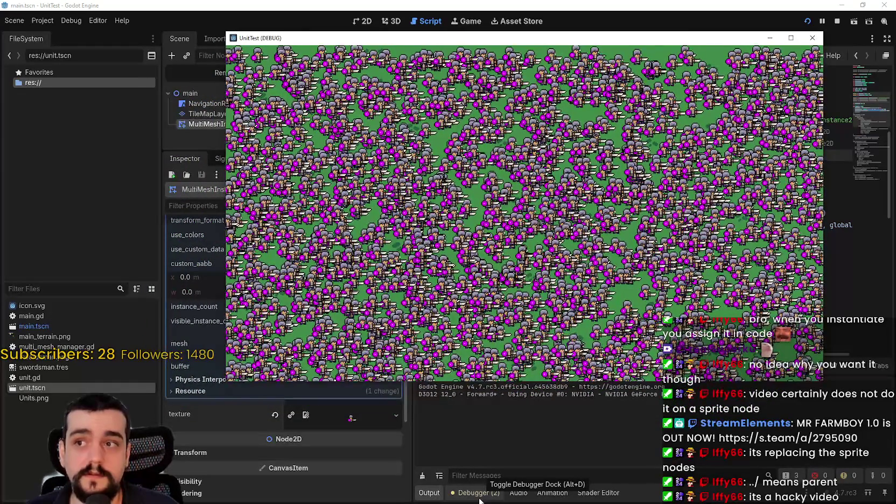
pyautogui.click(480, 500)
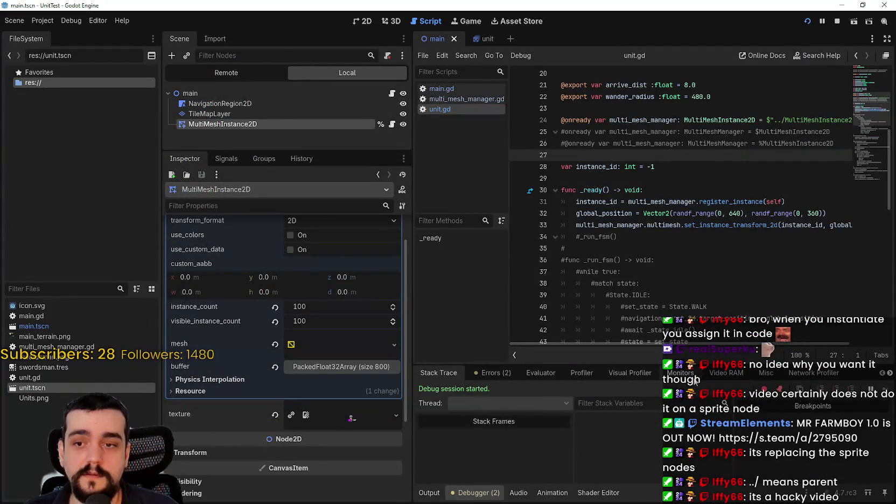
pyautogui.click(694, 375)
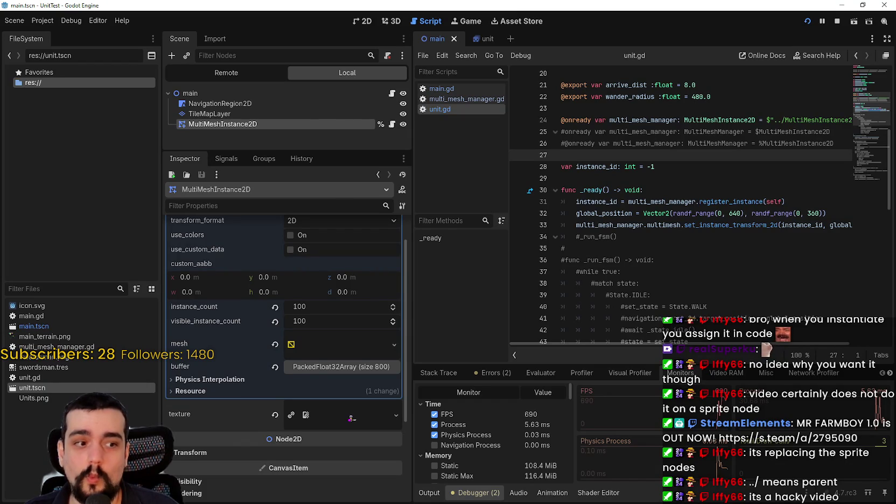
pyautogui.hotkey('alt', 'Tab')
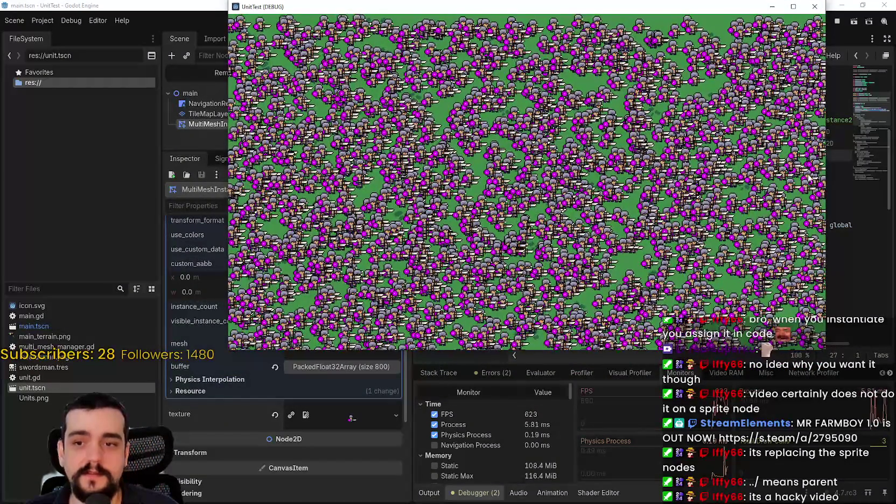
pyautogui.click(794, 8)
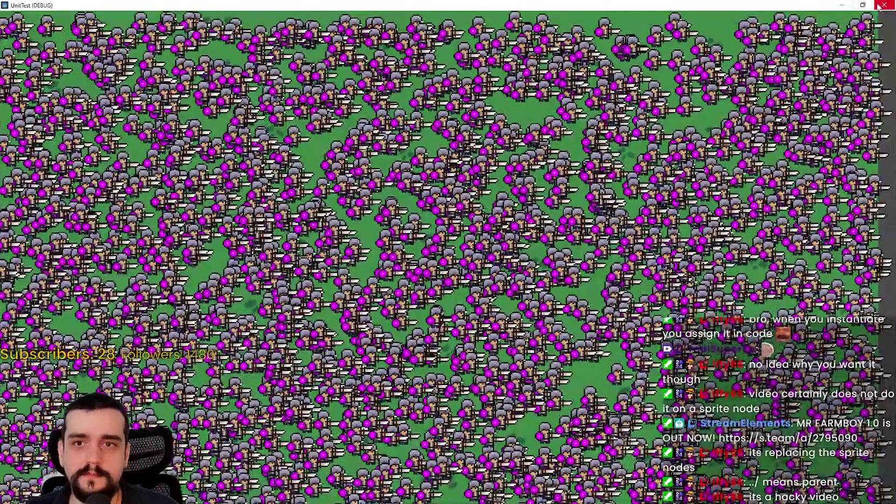
pyautogui.click(862, 9)
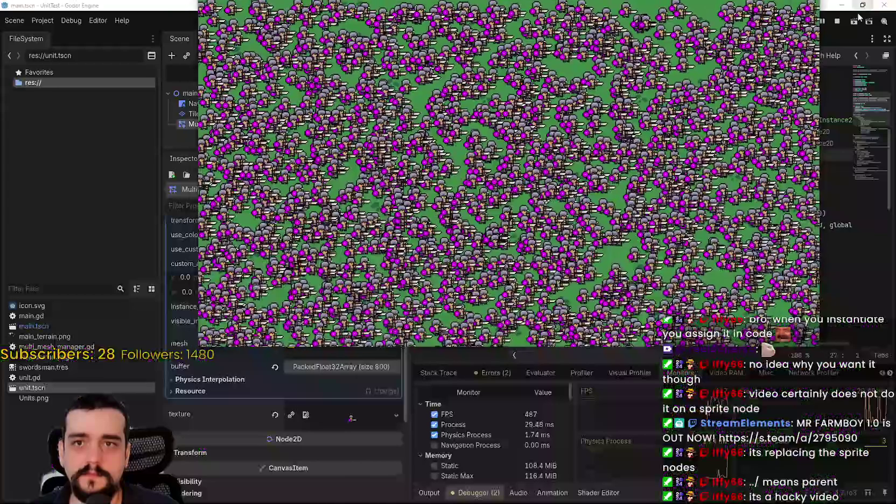
pyautogui.click(837, 21)
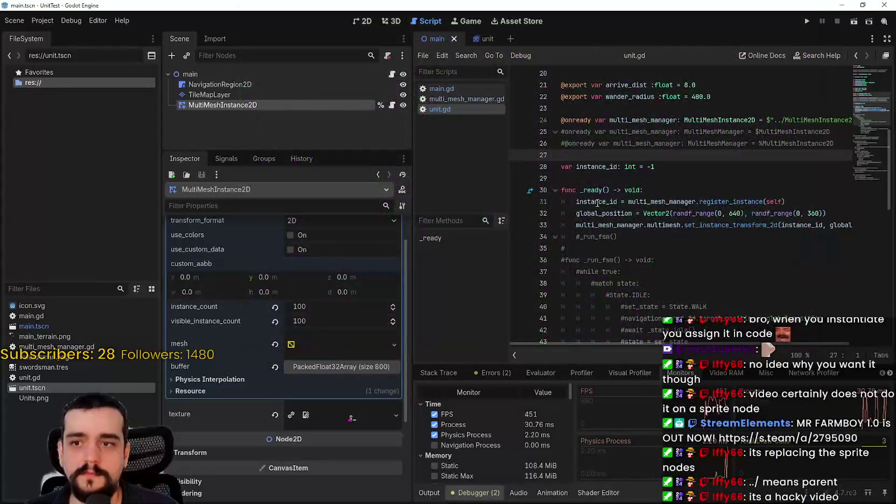
pyautogui.press('Down')
pyautogui.press('Down')
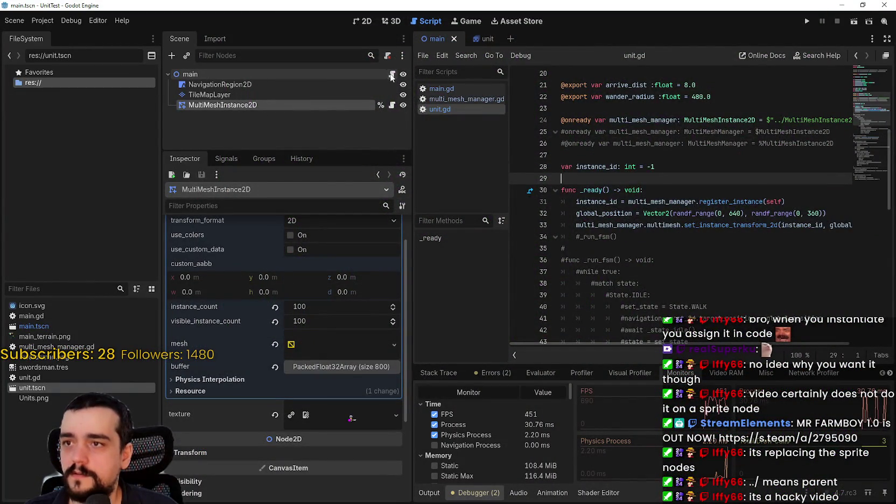
# In main.gd, change the swordsman_count export from 2000 to 5000
pyautogui.click(392, 75)
pyautogui.click(693, 202)
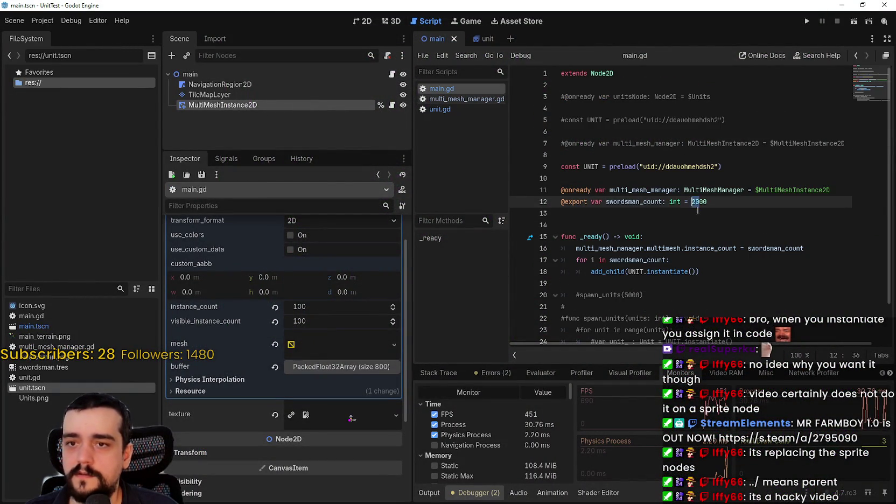
pyautogui.write('5')
pyautogui.press('Down')
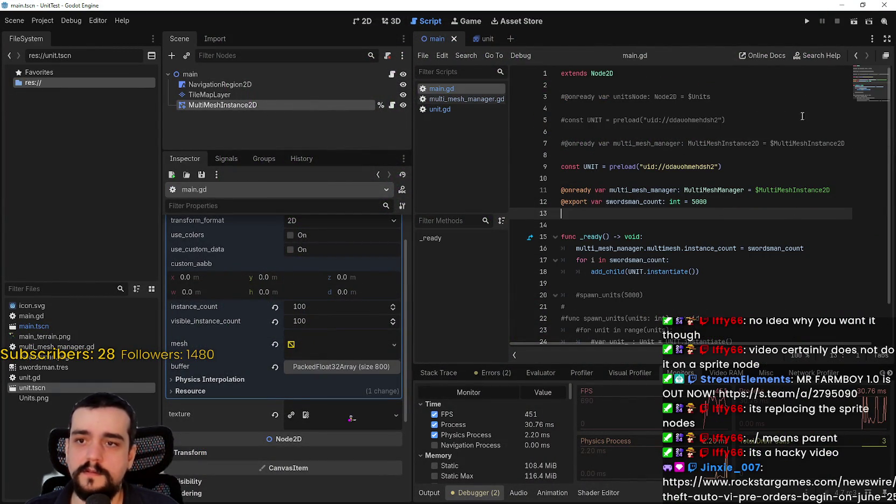
# Run the game with 5000 swordsmen, check the performance monitors, then stop it
pyautogui.click(805, 21)
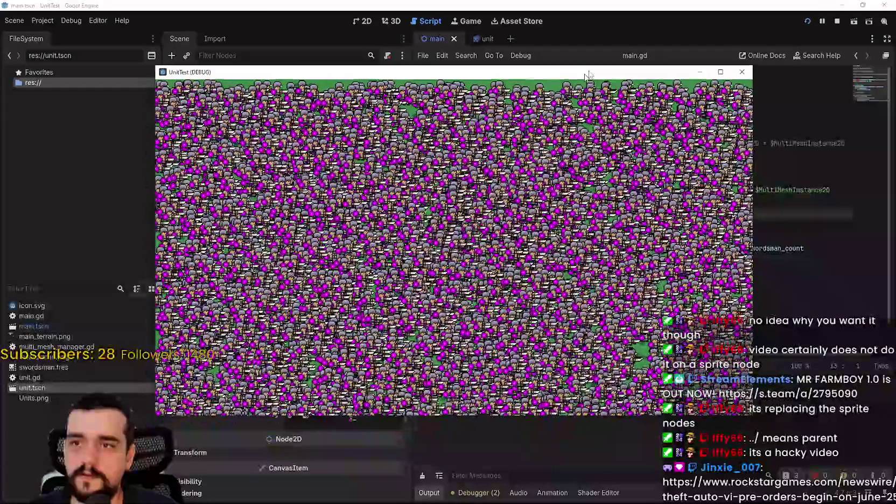
pyautogui.click(468, 493)
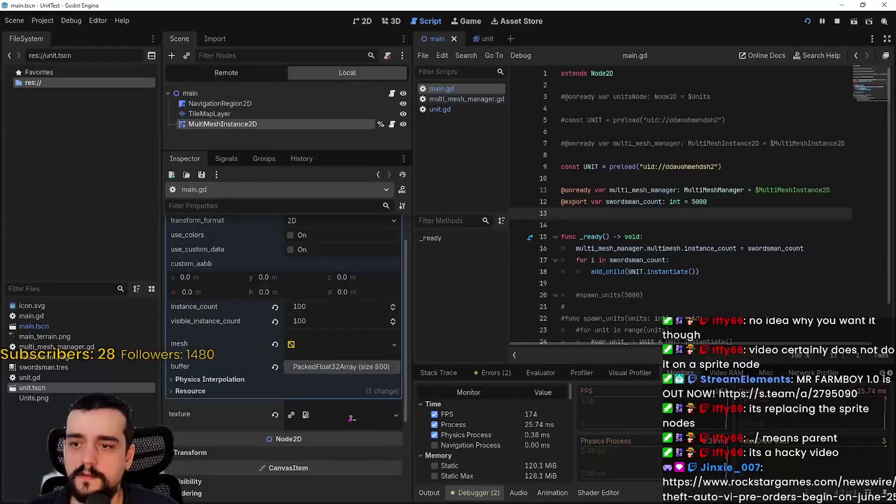
pyautogui.hotkey('alt', 'Tab')
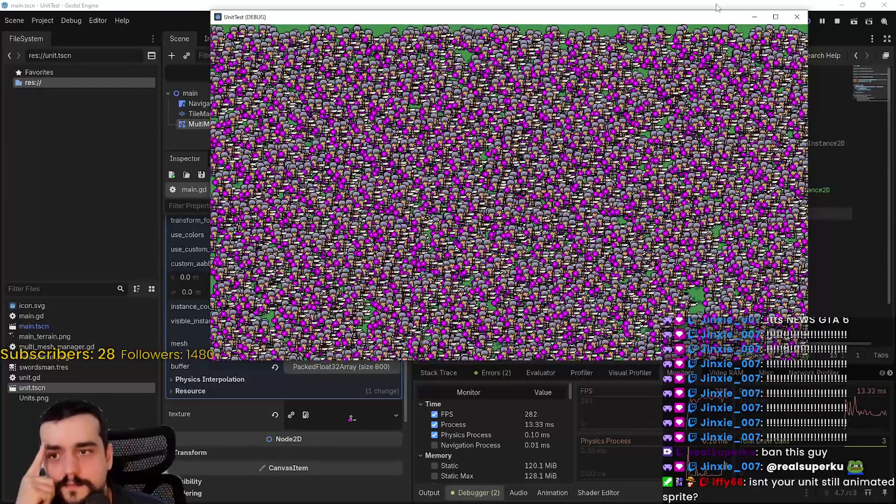
pyautogui.click(836, 22)
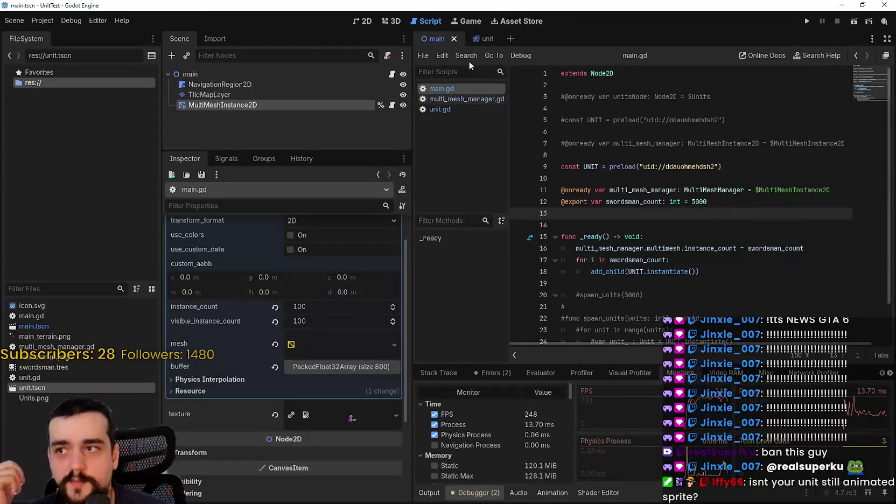
# In unit.tscn, clear the Unit's sprite frames and change its type to Node2D
pyautogui.click(485, 39)
pyautogui.scroll(4, 610, 171)
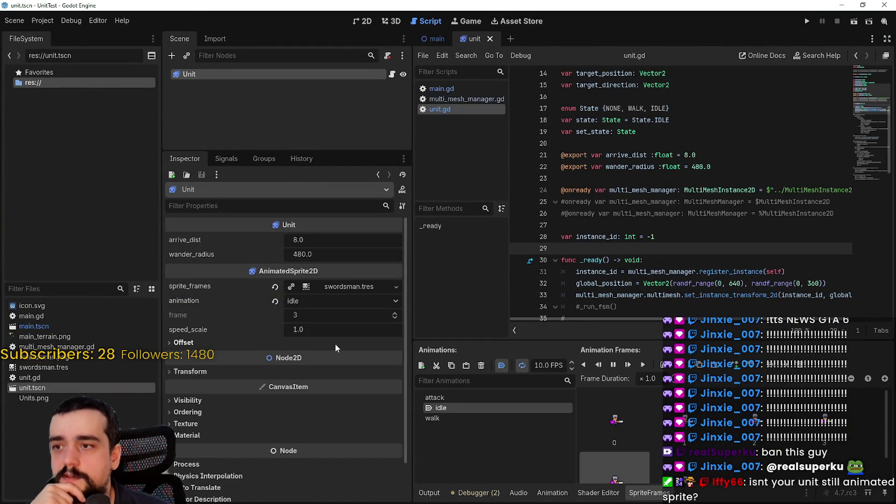
pyautogui.click(274, 287)
pyautogui.rightClick(191, 74)
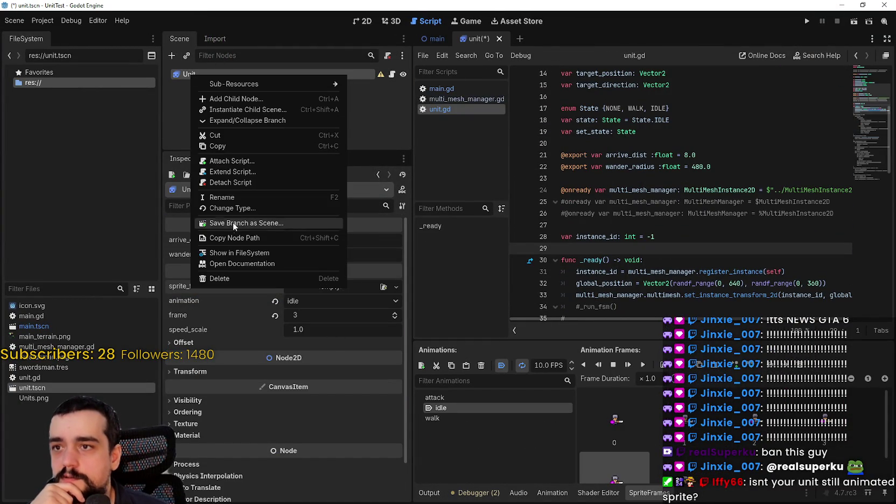
pyautogui.click(252, 208)
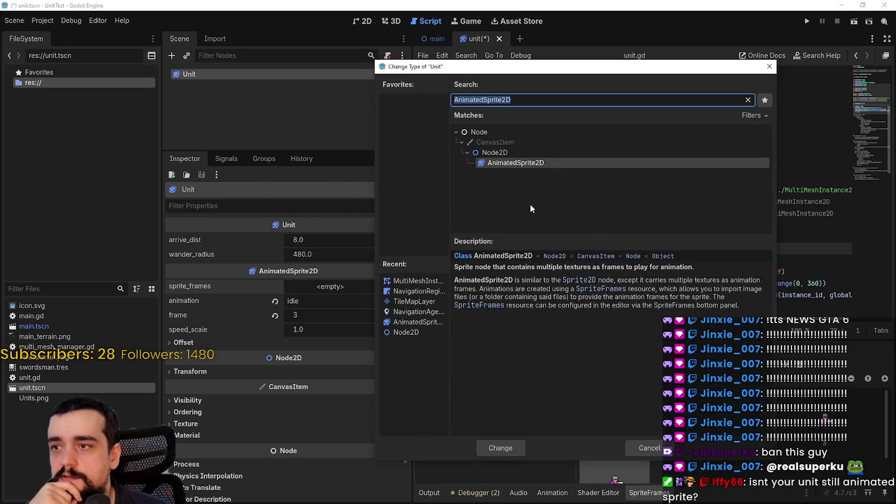
pyautogui.click(545, 153)
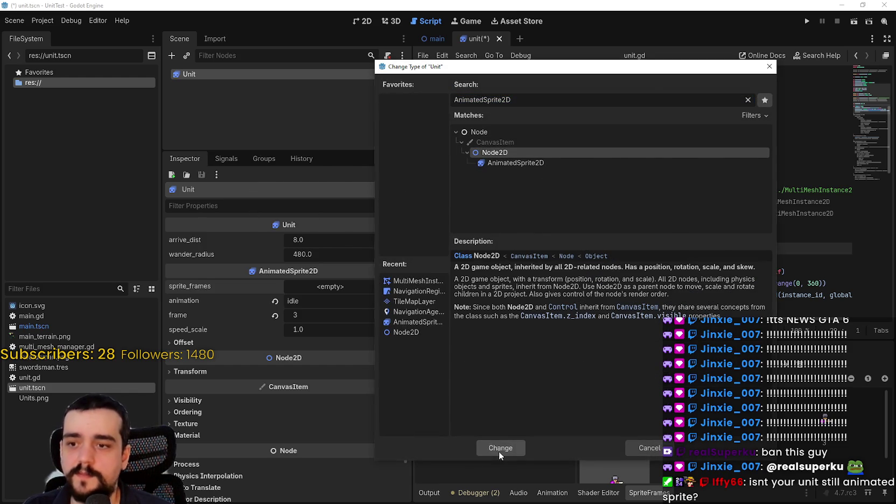
pyautogui.click(499, 451)
# Change unit.gd to extend Node2D instead of AnimatedSprite2D and save it
pyautogui.click(651, 155)
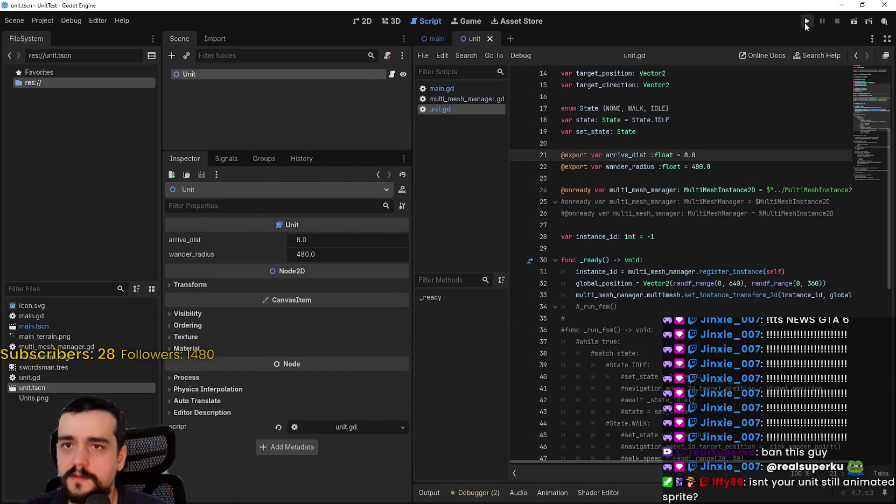
pyautogui.click(806, 21)
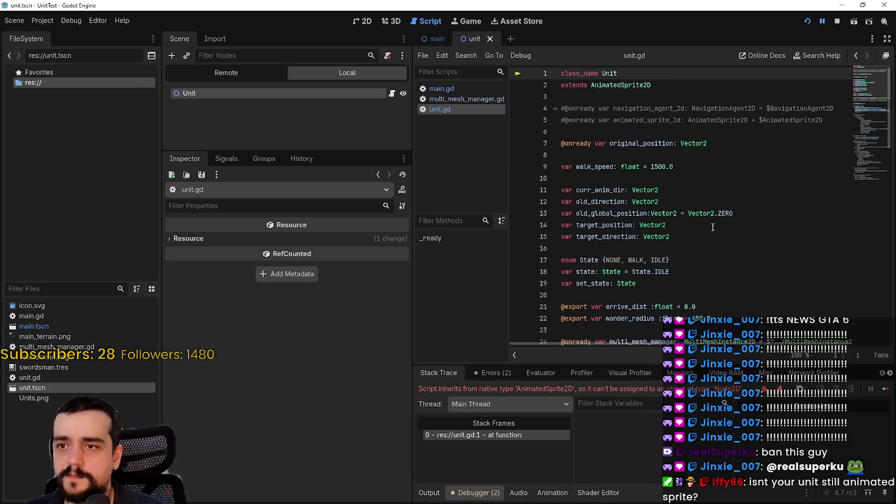
pyautogui.doubleClick(627, 84)
pyautogui.write('Node2D')
pyautogui.hotkey('ctrl', 's')
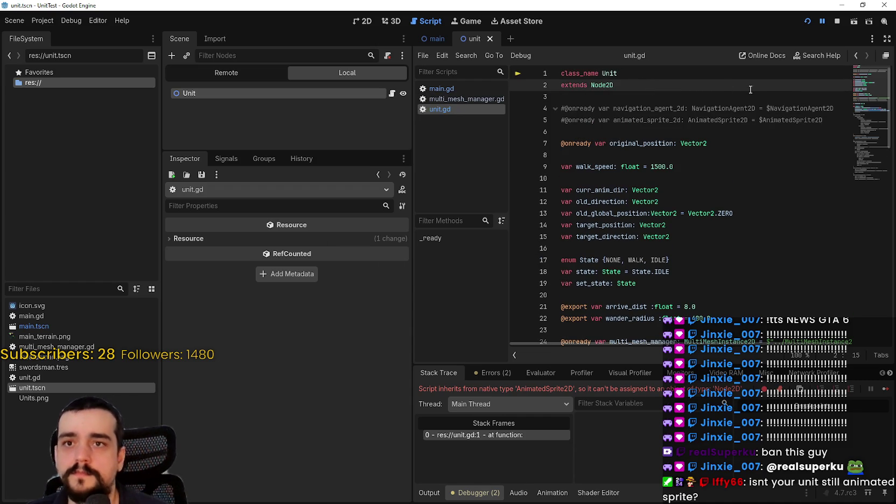
# Restart the game to view the 5000-swordsman crowd full-screen, then stop it
pyautogui.click(836, 23)
pyautogui.click(806, 21)
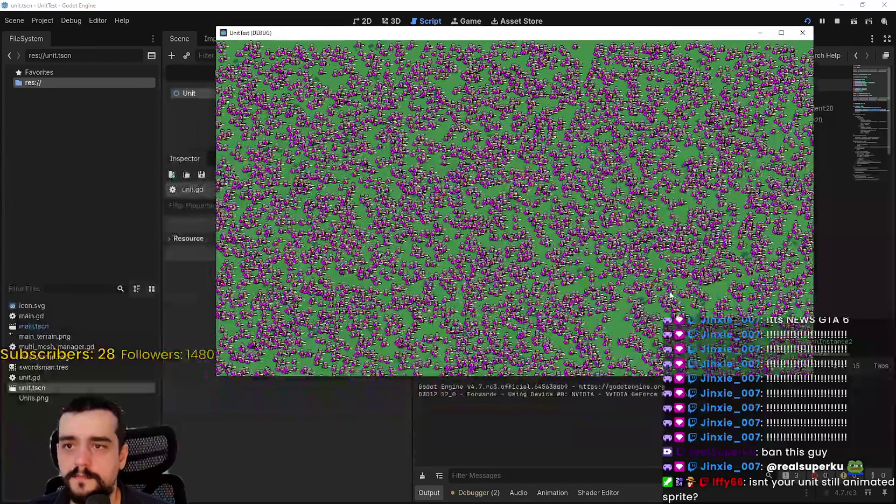
pyautogui.click(781, 34)
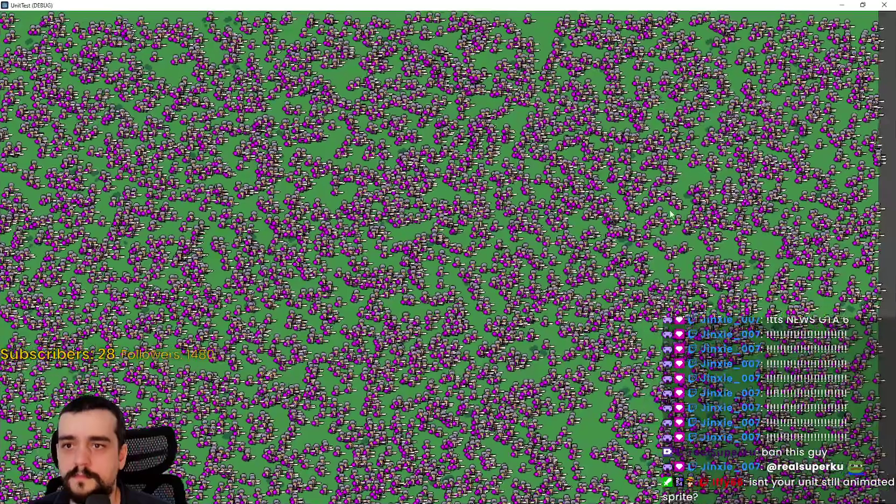
pyautogui.click(862, 5)
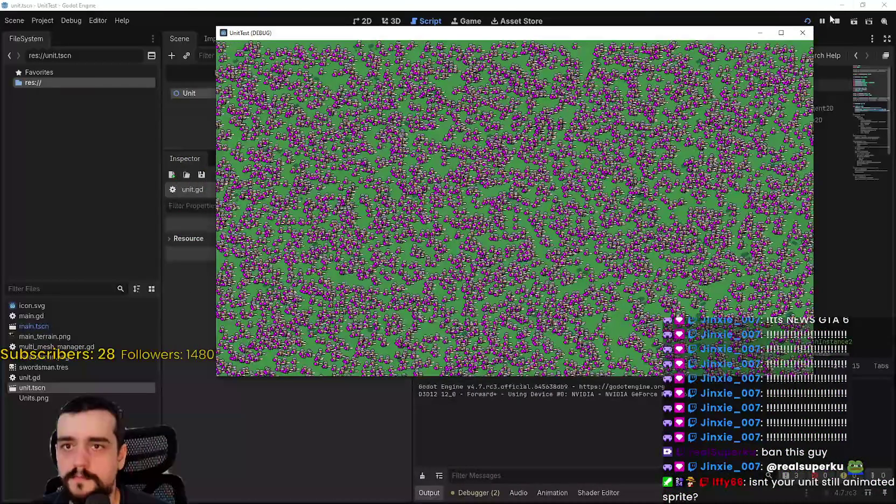
pyautogui.click(837, 21)
pyautogui.click(436, 38)
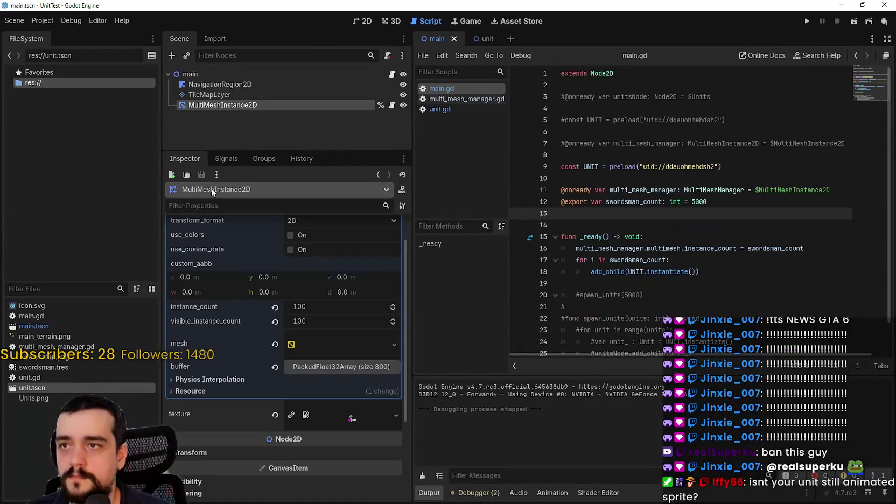
# Expand the QuadMesh to check its 64 × -64 size and save the main scene
pyautogui.scroll(-2, 323, 317)
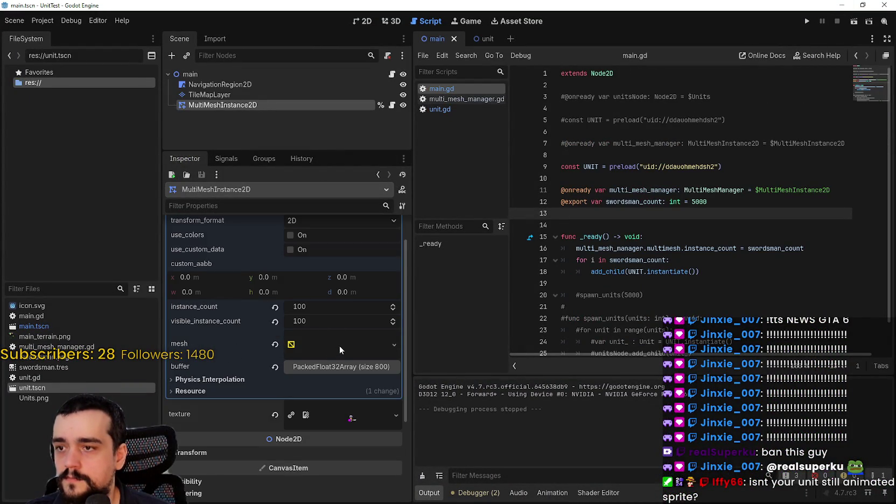
pyautogui.click(339, 345)
pyautogui.scroll(-3, 332, 346)
pyautogui.hotkey('ctrl', 's')
# Rerun the game and check the debugger's errors list and FPS monitors
pyautogui.click(803, 25)
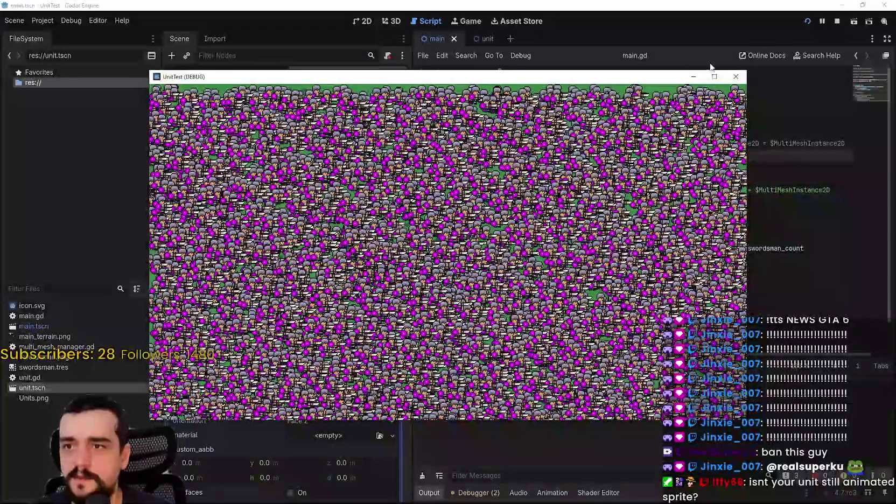
pyautogui.moveTo(641, 82)
pyautogui.mouseDown()
pyautogui.moveTo(682, 54)
pyautogui.moveTo(755, 27)
pyautogui.mouseUp()
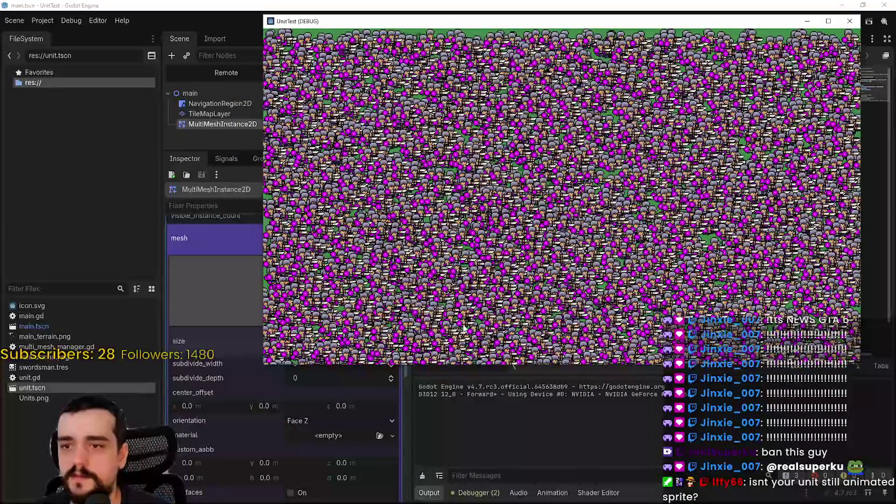
pyautogui.click(502, 496)
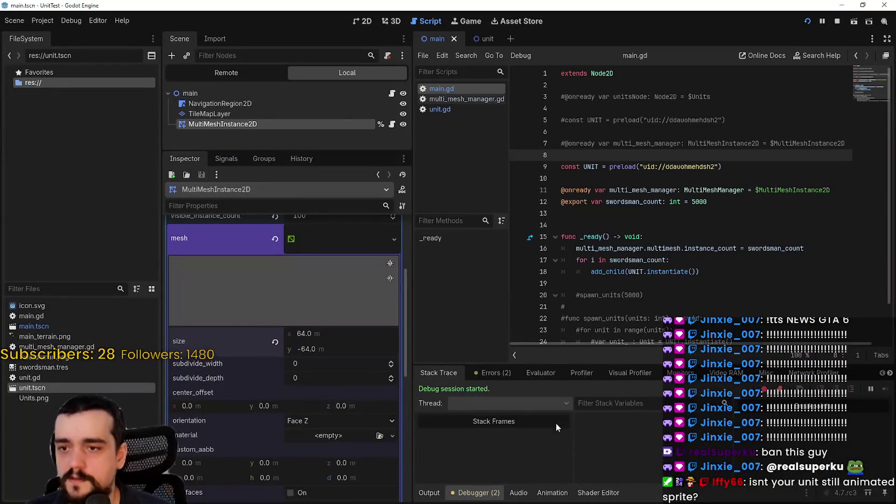
pyautogui.click(492, 373)
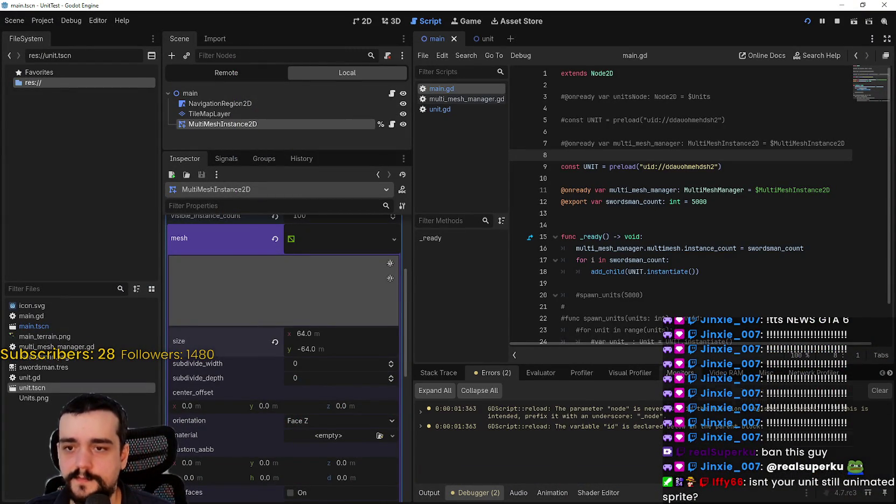
pyautogui.click(680, 373)
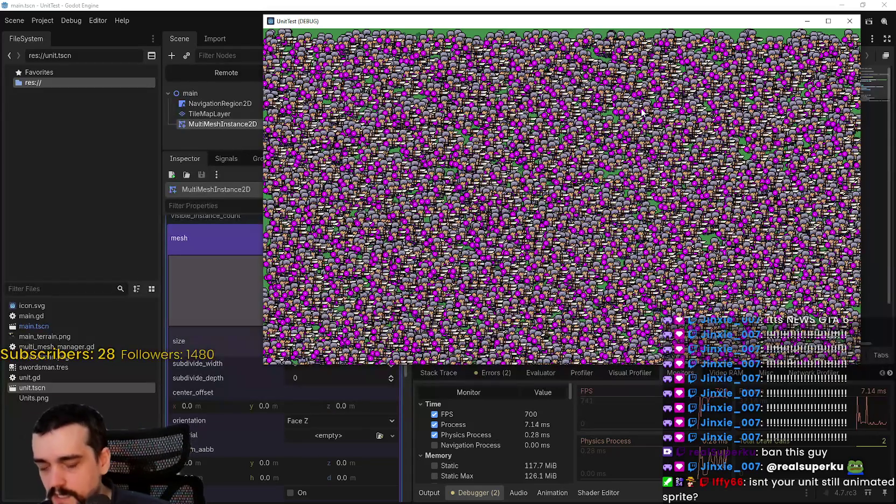
pyautogui.click(212, 75)
pyautogui.click(174, 104)
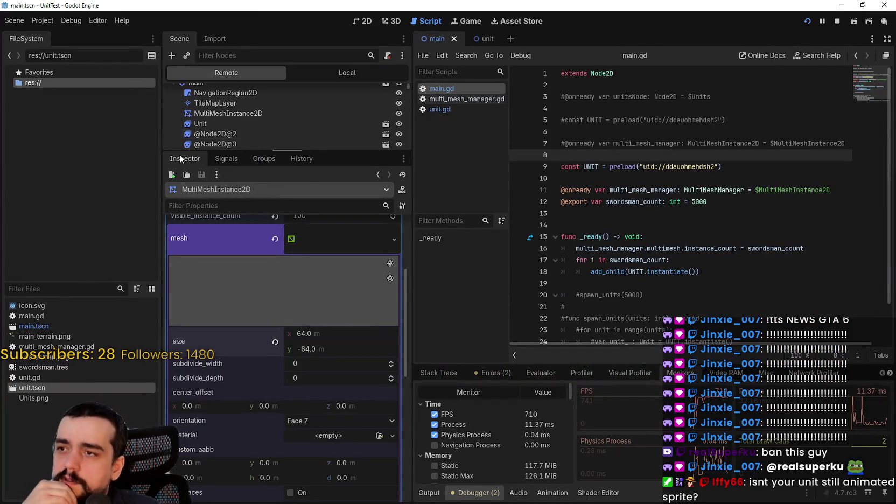
pyautogui.moveTo(215, 151); pyautogui.dragTo(218, 370)
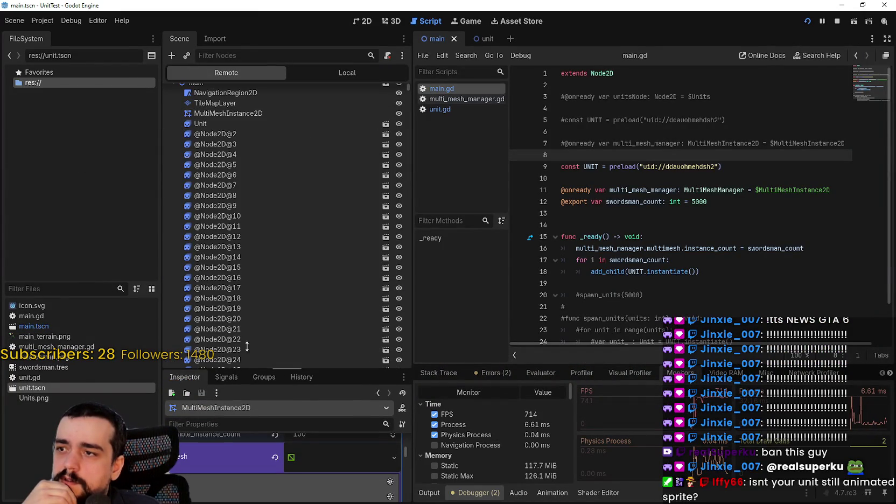
pyautogui.click(254, 185)
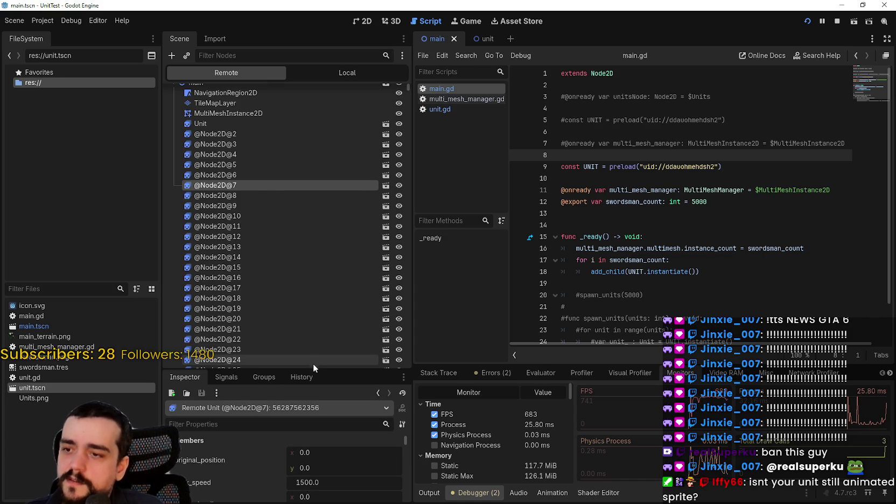
pyautogui.moveTo(314, 370)
pyautogui.mouseDown()
pyautogui.moveTo(321, 209)
pyautogui.moveTo(301, 291)
pyautogui.mouseUp()
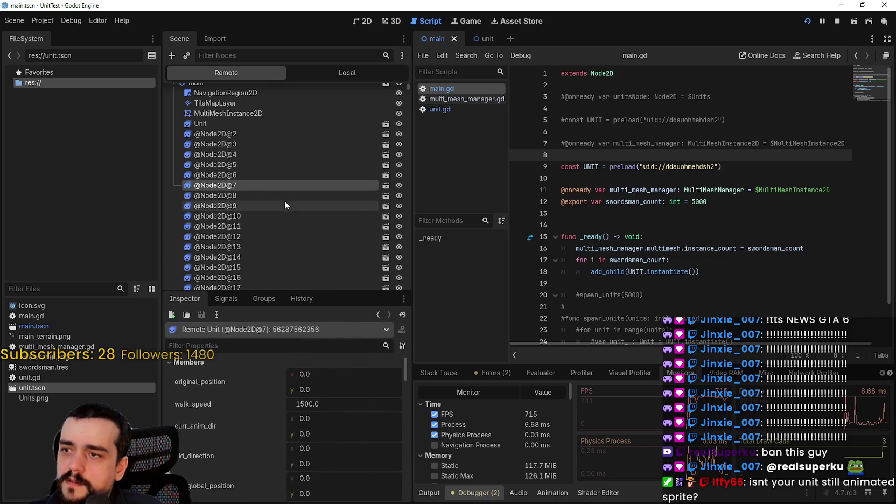
pyautogui.click(273, 215)
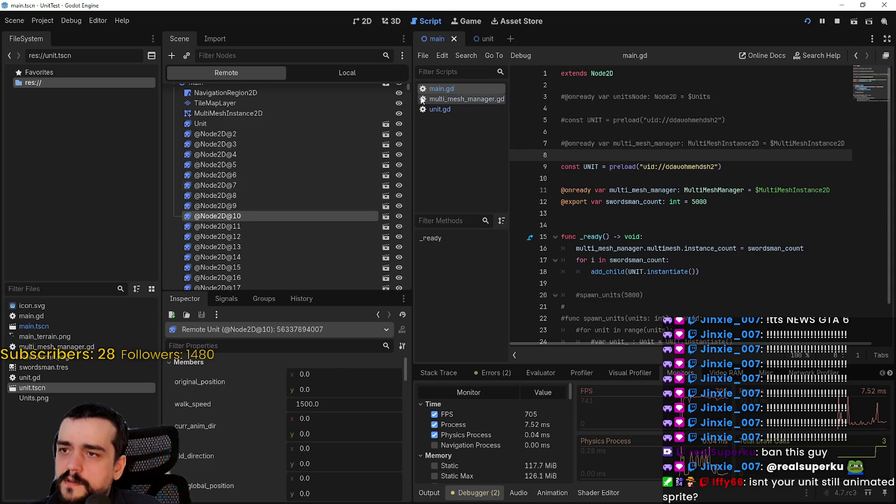
pyautogui.moveTo(407, 90)
pyautogui.mouseDown()
pyautogui.moveTo(411, 312)
pyautogui.moveTo(413, 98)
pyautogui.mouseUp()
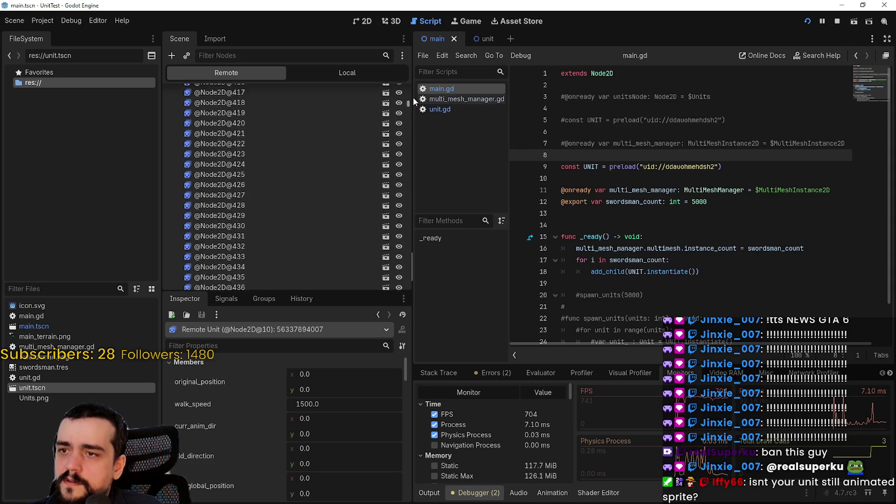
# Return to the local Unit scene's unit.gd and stop the running game
pyautogui.click(386, 174)
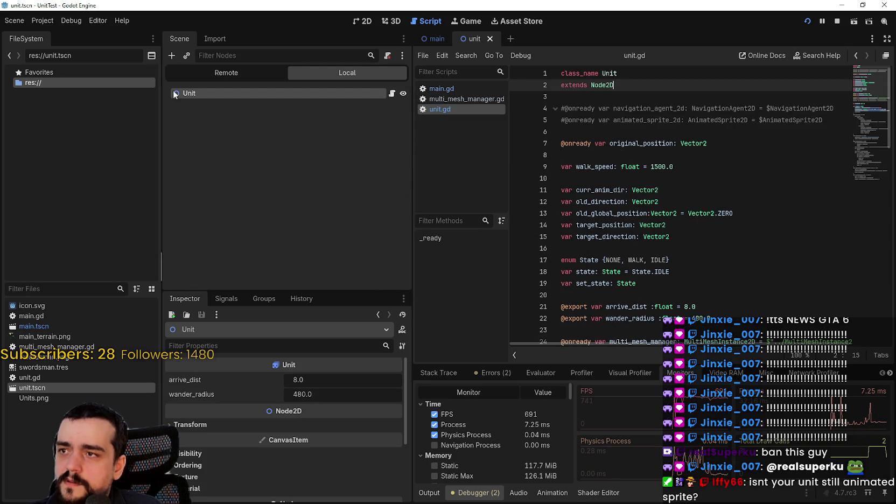
pyautogui.click(653, 200)
pyautogui.scroll(-3, 646, 214)
pyautogui.click(658, 200)
pyautogui.scroll(-2, 657, 200)
pyautogui.click(657, 199)
pyautogui.scroll(-1, 716, 154)
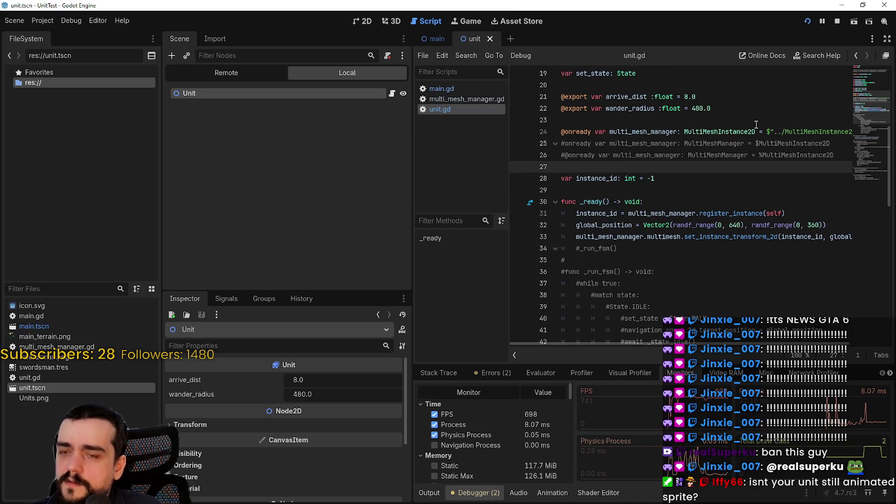
pyautogui.click(836, 22)
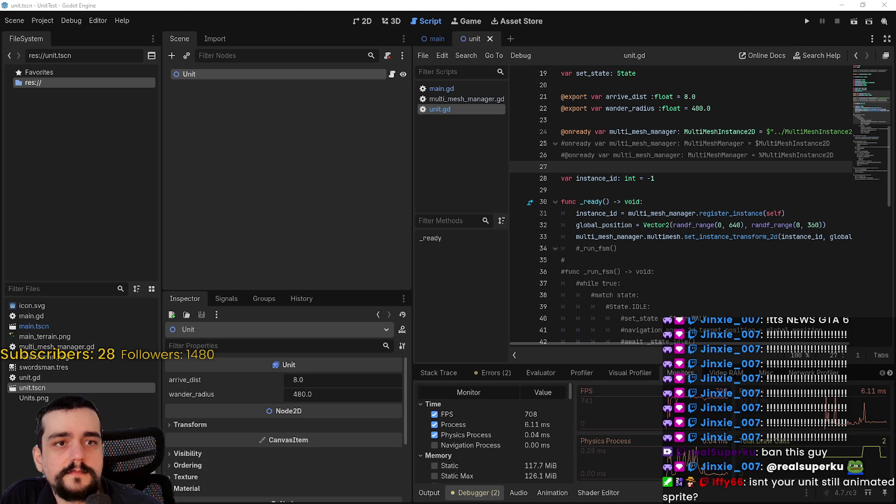
pyautogui.hotkey('alt', 'Tab')
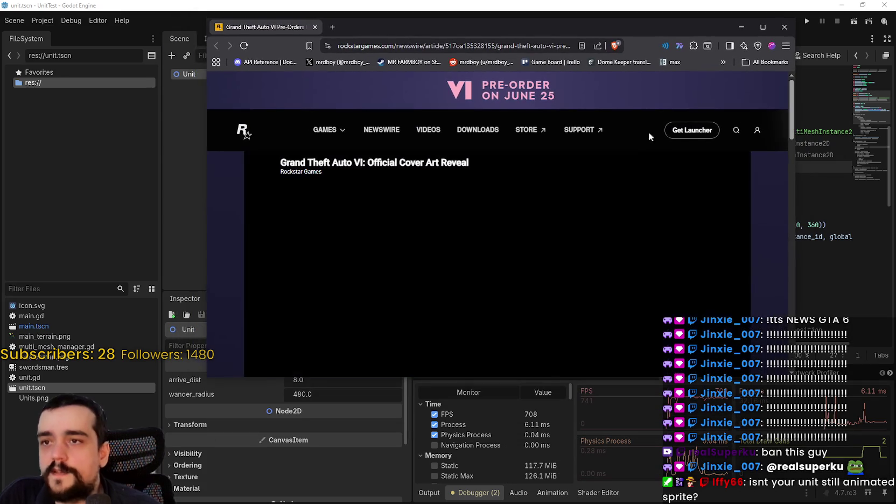
# Maximize the browser and play the Grand Theft Auto VI cover art reveal video
pyautogui.click(760, 28)
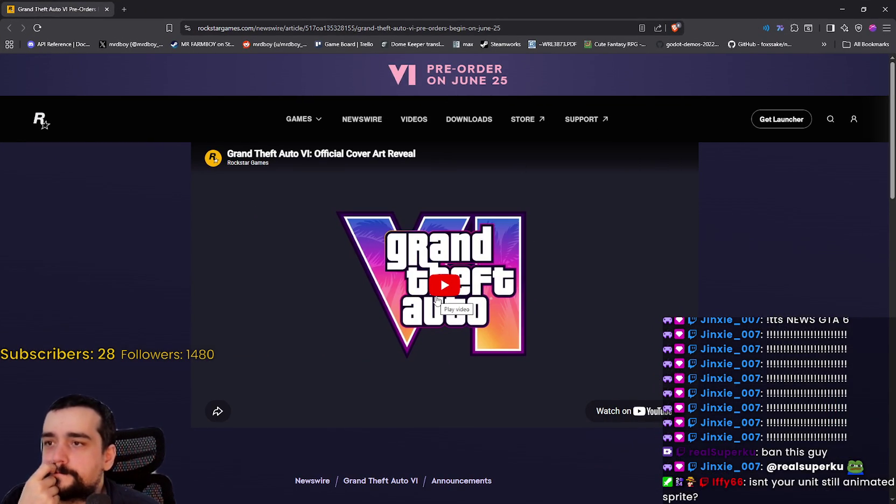
pyautogui.click(437, 292)
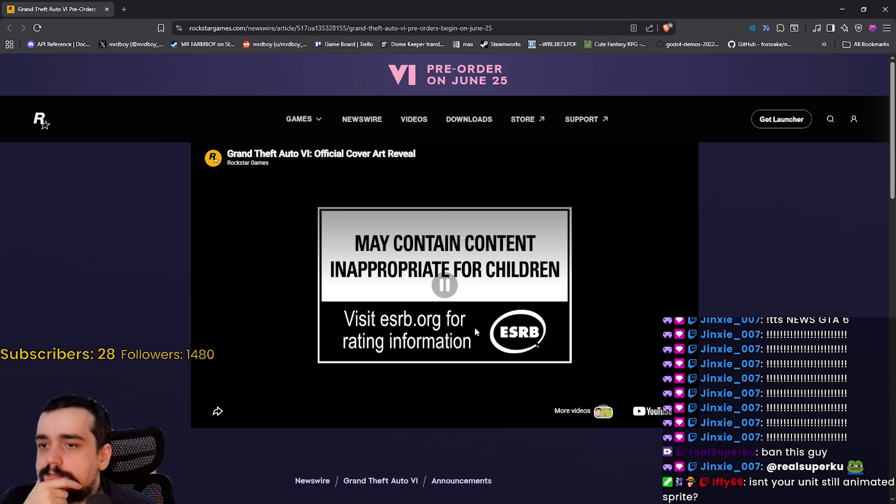
pyautogui.scroll(-4, 395, 358)
pyautogui.scroll(4, 361, 329)
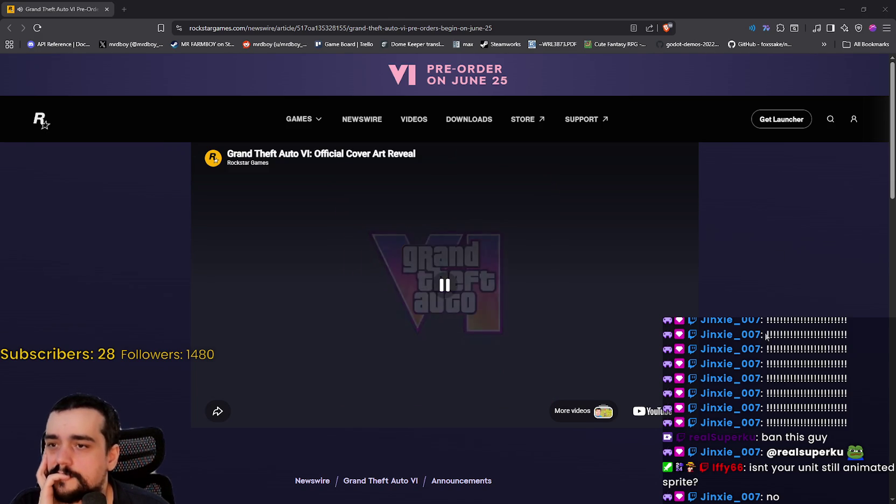
pyautogui.scroll(-3, 759, 334)
pyautogui.scroll(3, 716, 331)
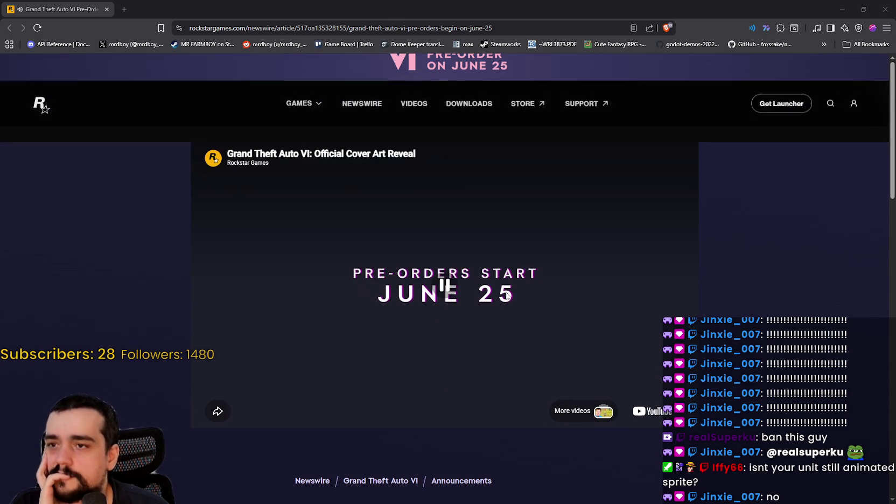
pyautogui.scroll(-7, 674, 332)
pyautogui.scroll(-1, 631, 348)
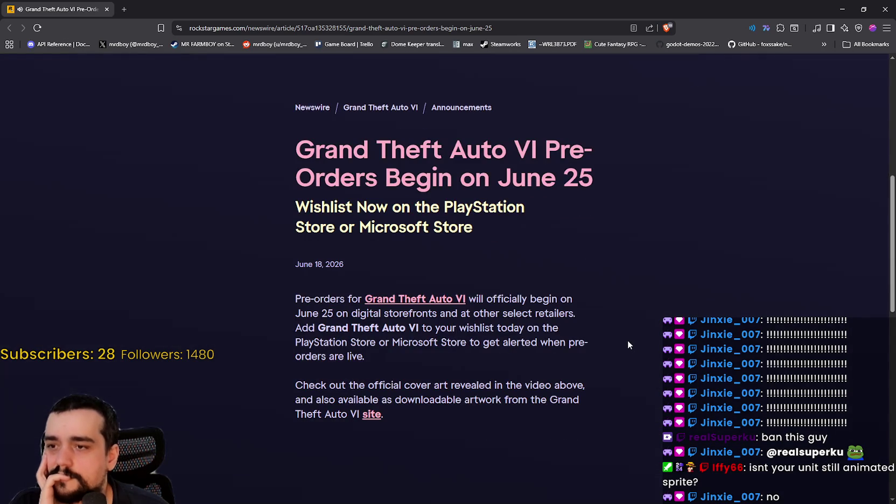
# Highlight 'Microsoft Store' in the article, then open the Grand Theft Auto VI game page
pyautogui.moveTo(398, 233)
pyautogui.mouseDown()
pyautogui.moveTo(439, 235)
pyautogui.moveTo(399, 231)
pyautogui.mouseUp()
pyautogui.doubleClick(452, 229)
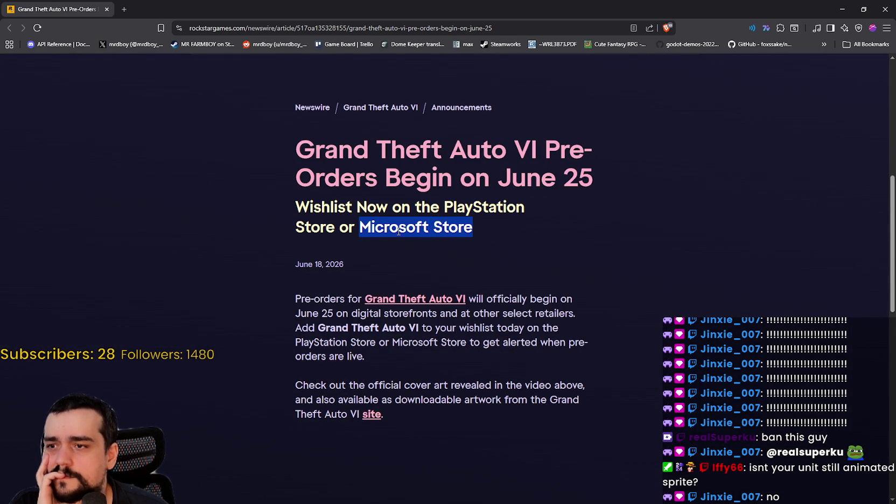
pyautogui.scroll(-8, 577, 347)
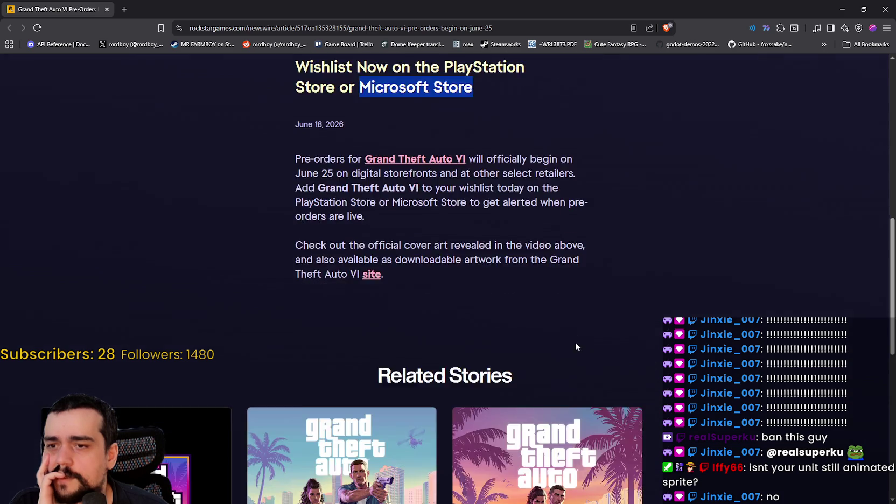
pyautogui.scroll(-3, 696, 352)
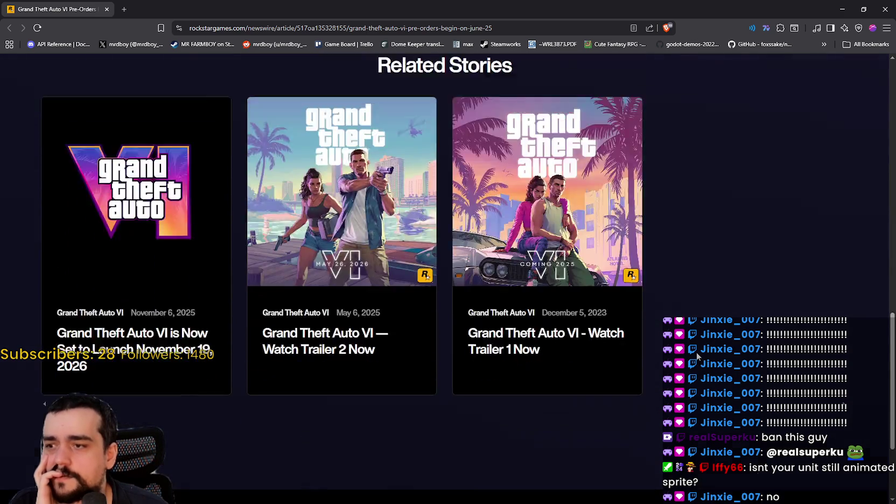
pyautogui.scroll(10, 692, 354)
pyautogui.scroll(1, 687, 355)
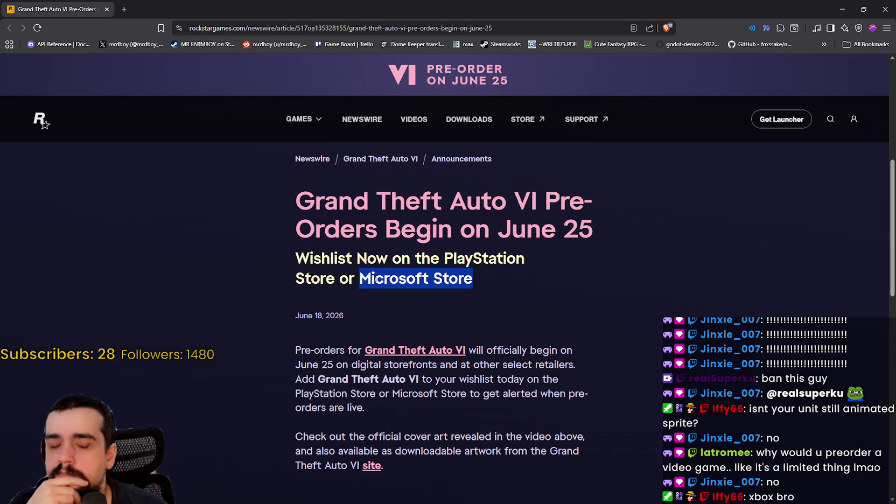
pyautogui.doubleClick(395, 277)
pyautogui.moveTo(420, 276); pyautogui.dragTo(431, 277)
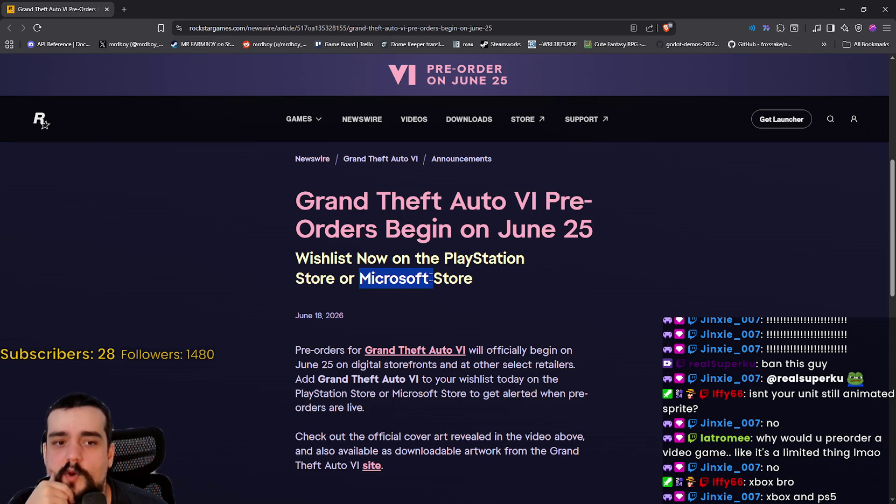
pyautogui.scroll(-1, 515, 383)
pyautogui.scroll(1, 502, 389)
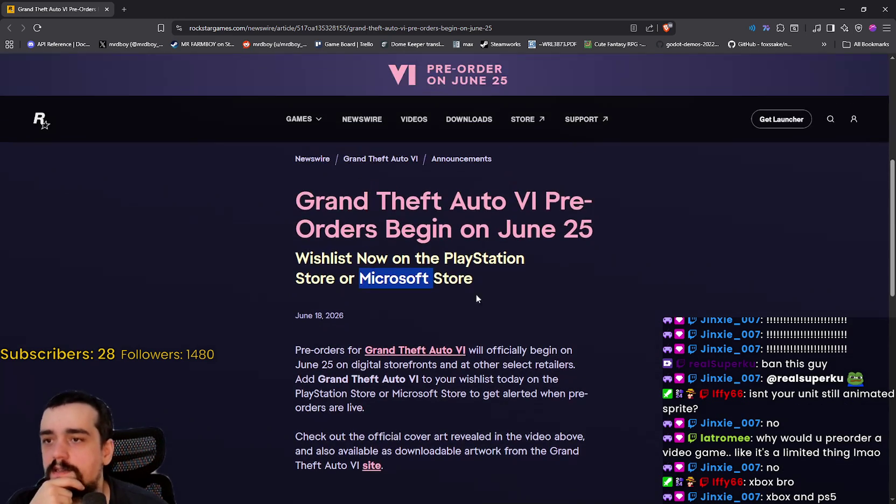
pyautogui.moveTo(450, 270)
pyautogui.mouseDown()
pyautogui.moveTo(474, 259)
pyautogui.moveTo(409, 275)
pyautogui.mouseUp()
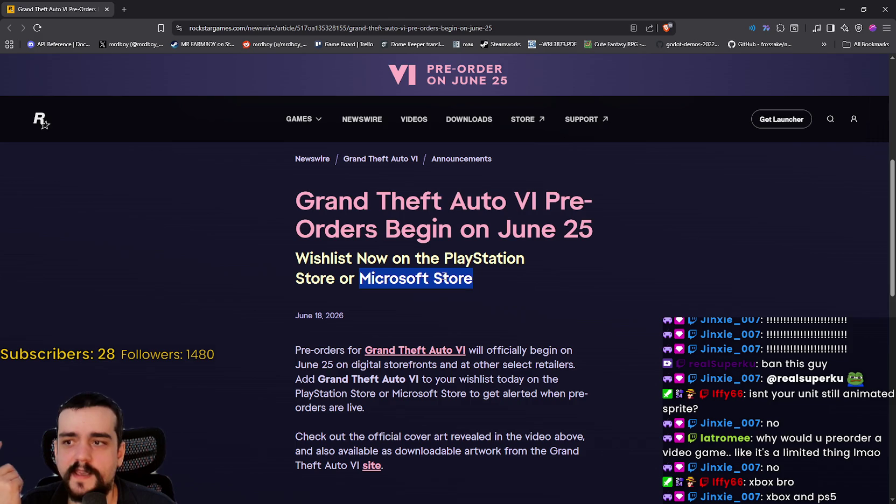
pyautogui.scroll(-1, 445, 257)
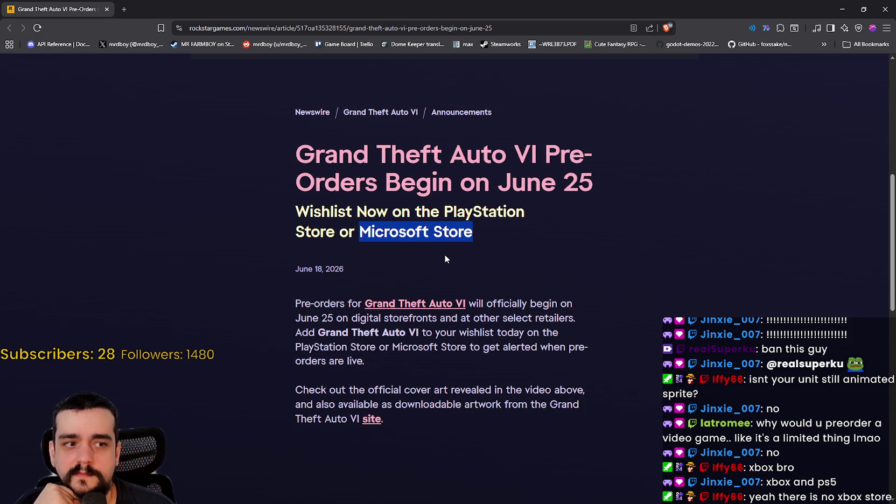
pyautogui.doubleClick(462, 218)
pyautogui.moveTo(462, 218); pyautogui.dragTo(398, 227)
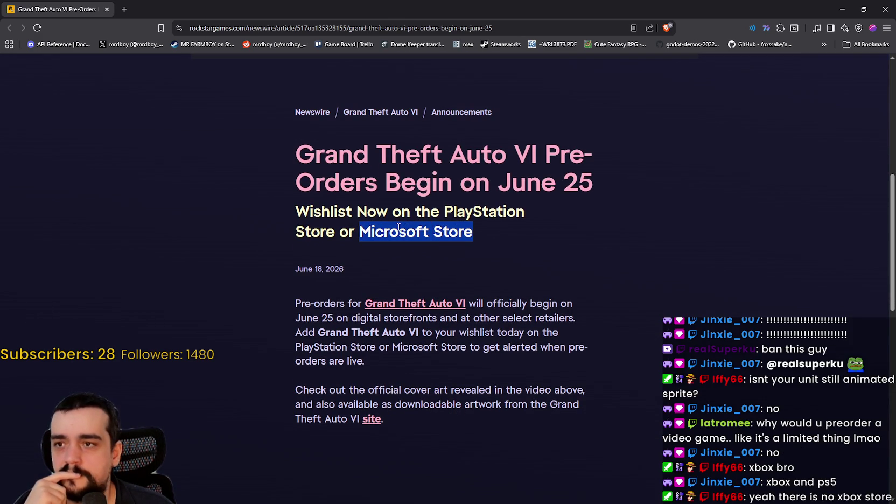
pyautogui.scroll(-2, 619, 322)
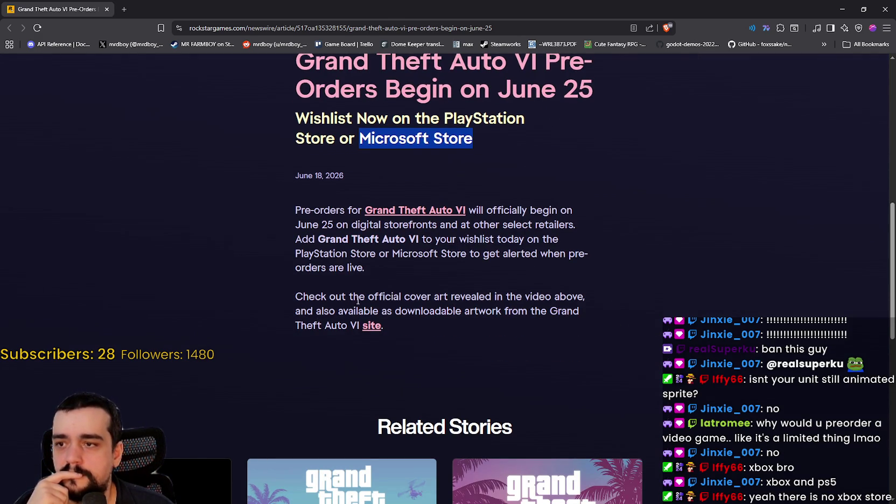
pyautogui.click(450, 214)
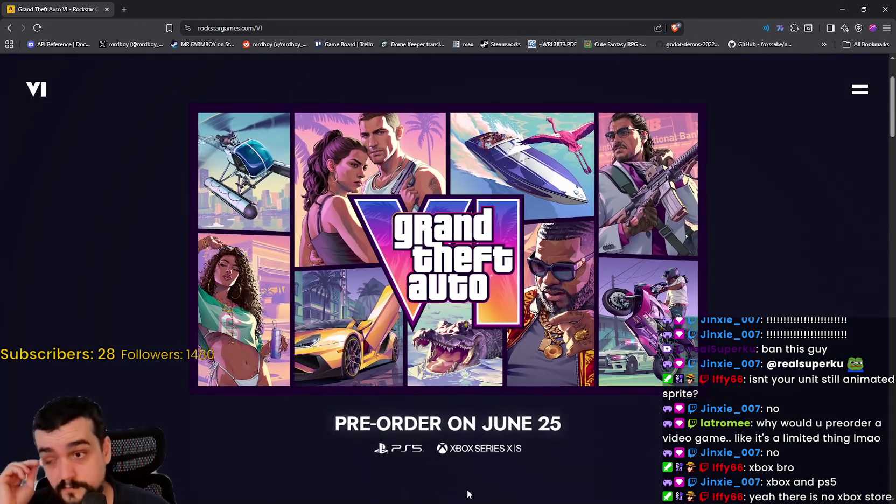
# Open the footer's XBOX SERIES X|S wishlist link for GTA VI in a new tab
pyautogui.scroll(-3, 533, 423)
pyautogui.scroll(-5, 531, 419)
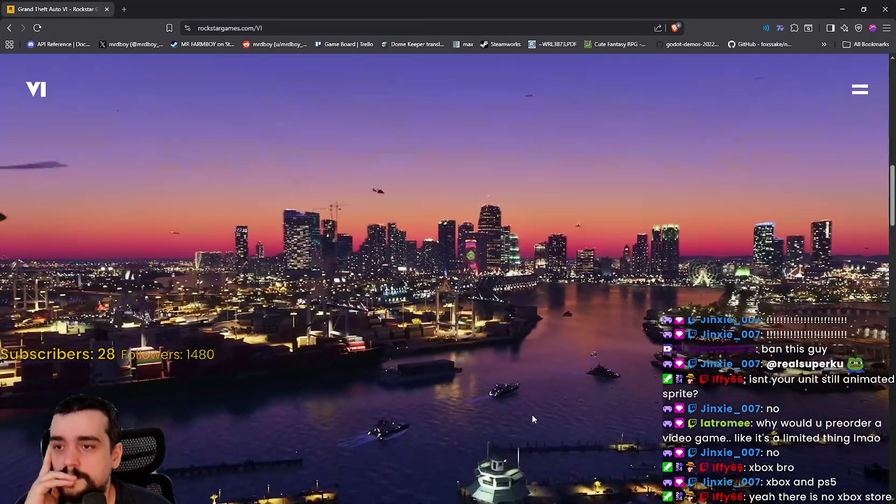
pyautogui.scroll(-5, 532, 413)
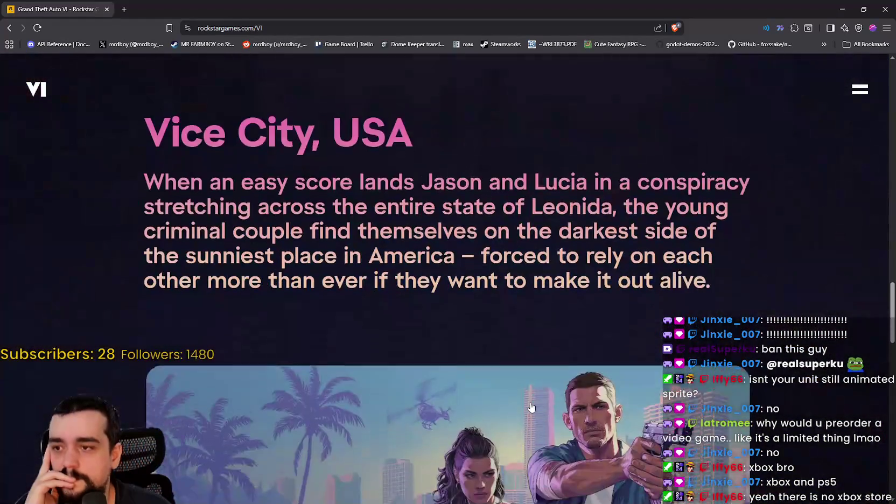
pyautogui.scroll(-2, 531, 408)
pyautogui.scroll(6, 245, 389)
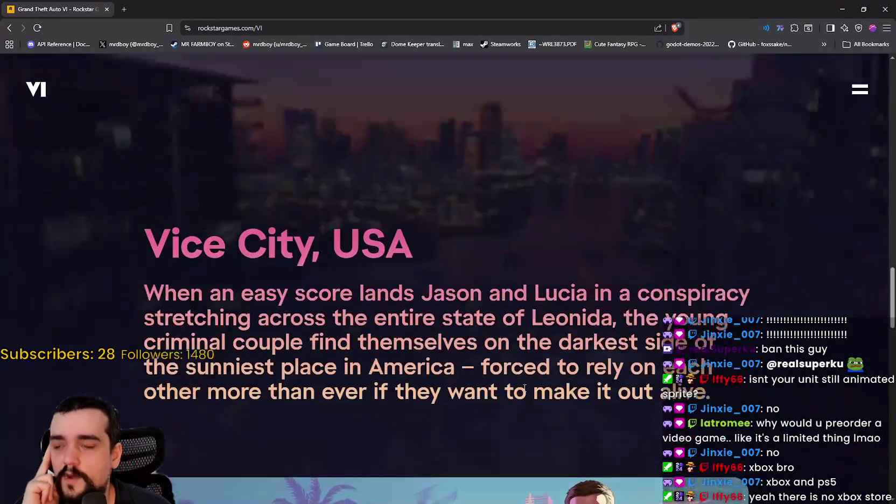
pyautogui.scroll(-10, 245, 389)
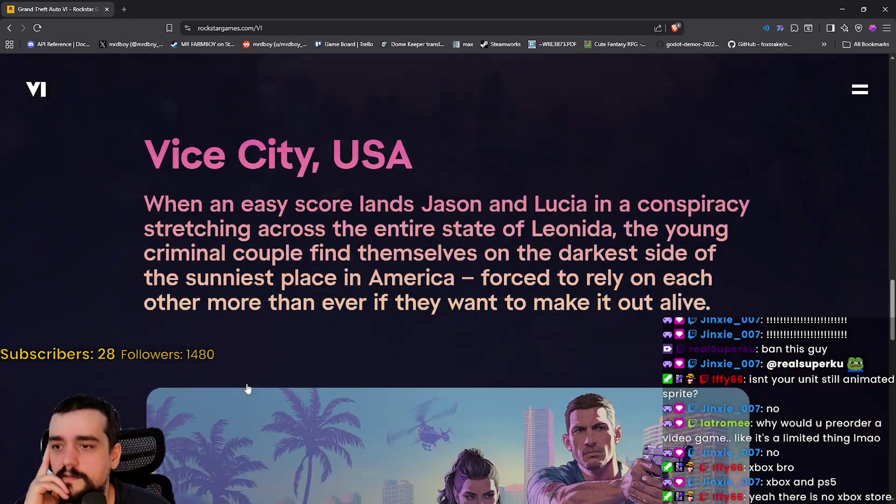
pyautogui.scroll(3, 275, 365)
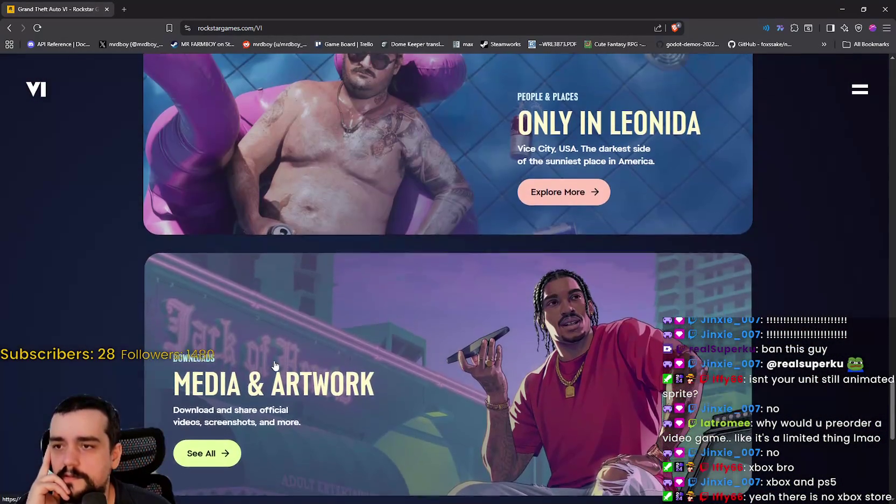
pyautogui.scroll(-7, 274, 366)
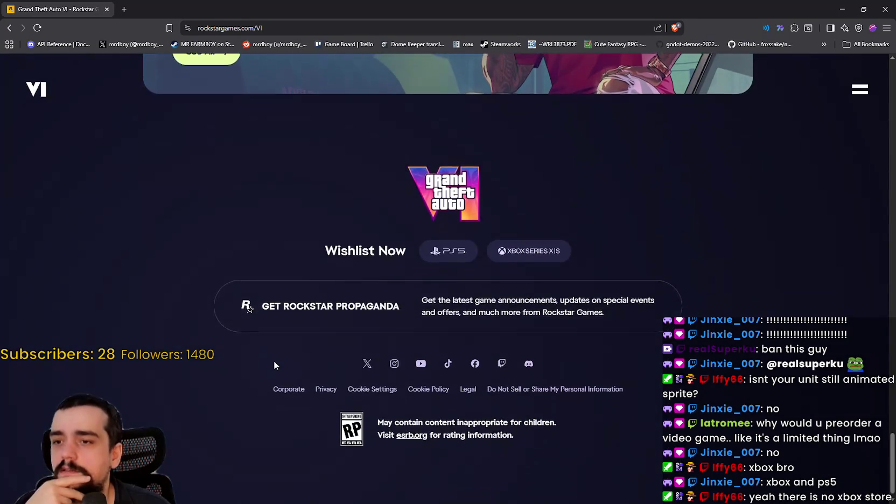
pyautogui.rightClick(516, 244)
pyautogui.click(543, 249)
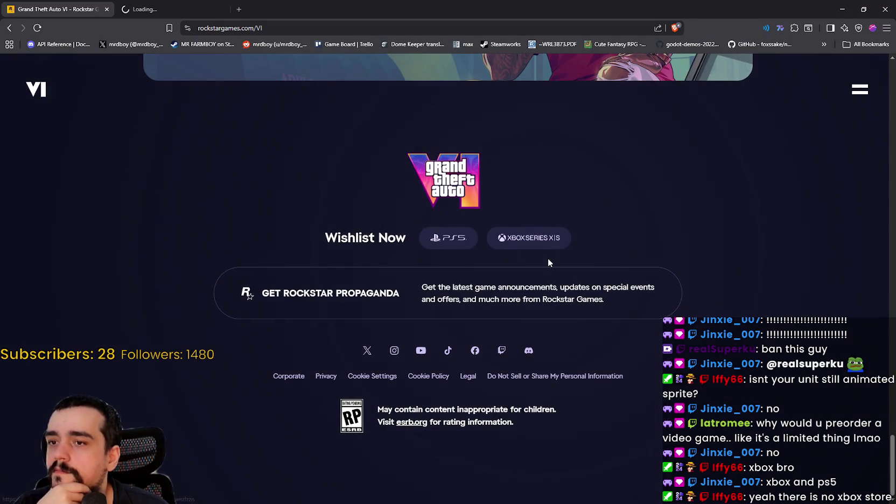
pyautogui.click(200, 10)
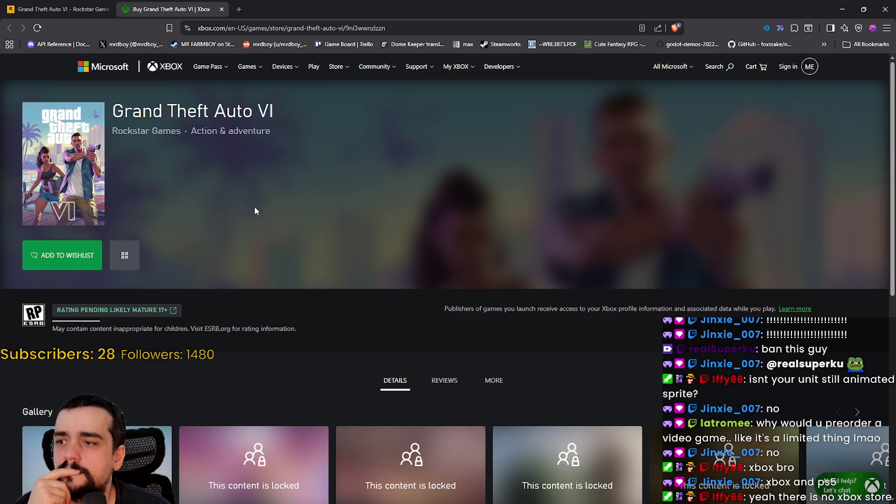
# Browse the GTA VI Xbox listing, close its tab, and open the PlayStation Store page
pyautogui.scroll(-3, 255, 208)
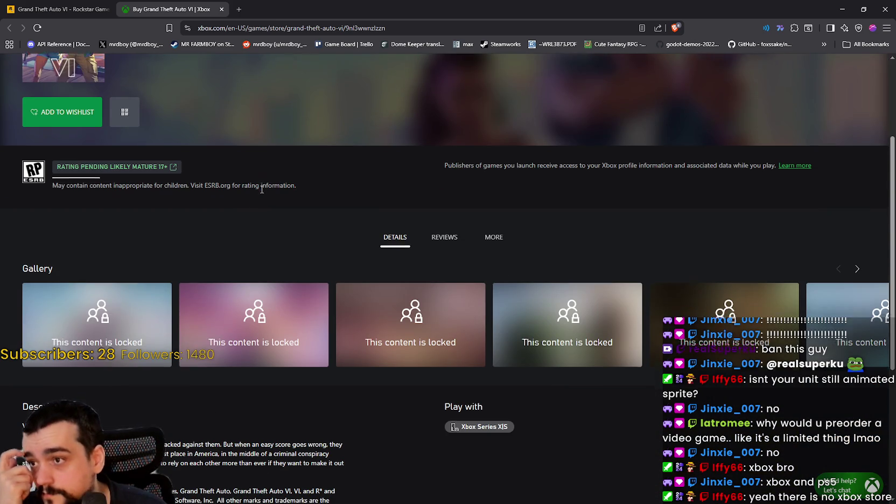
pyautogui.scroll(-4, 261, 189)
pyautogui.scroll(6, 261, 189)
pyautogui.scroll(-3, 271, 220)
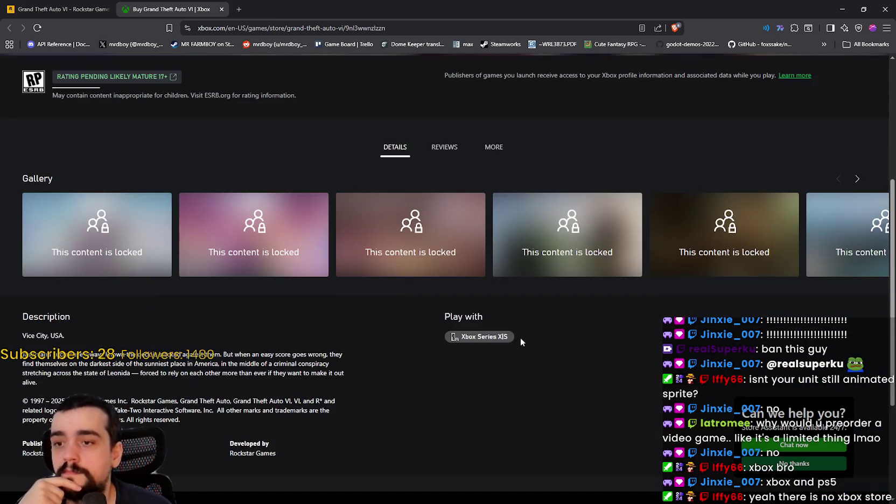
pyautogui.scroll(5, 521, 347)
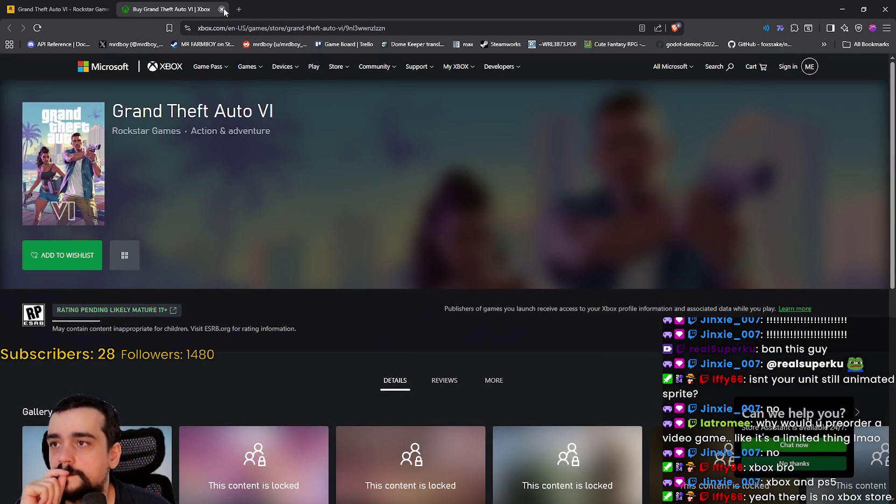
pyautogui.click(221, 9)
pyautogui.click(449, 239)
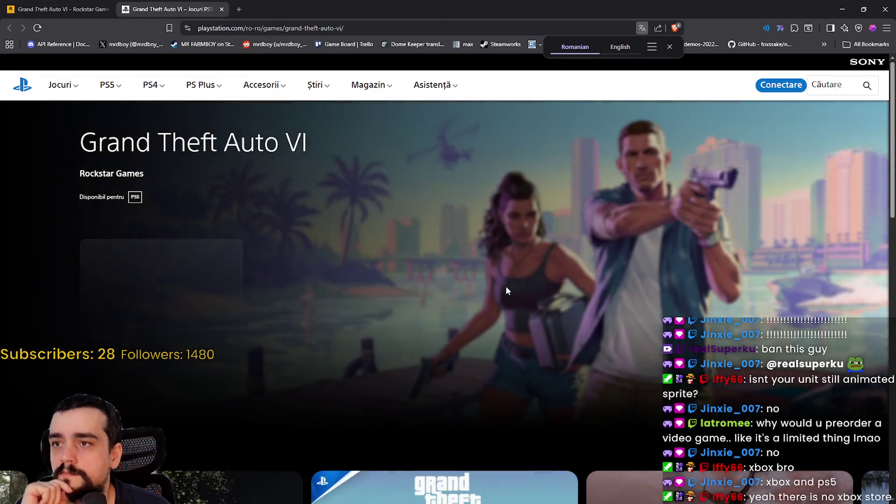
pyautogui.scroll(-5, 506, 291)
pyautogui.scroll(-2, 620, 351)
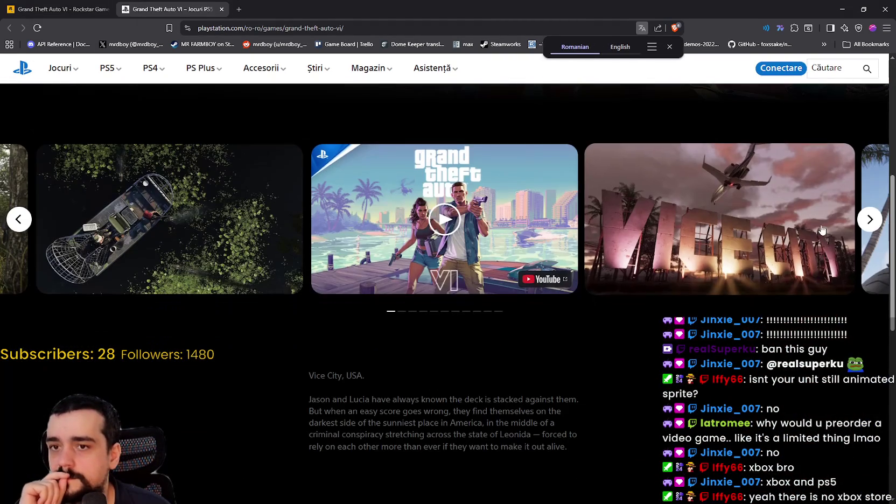
pyautogui.click(870, 219)
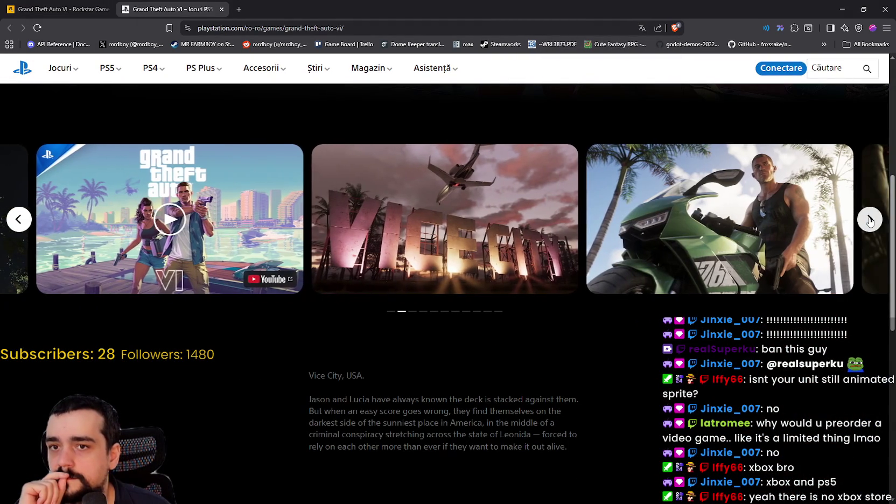
pyautogui.click(869, 219)
pyautogui.click(479, 216)
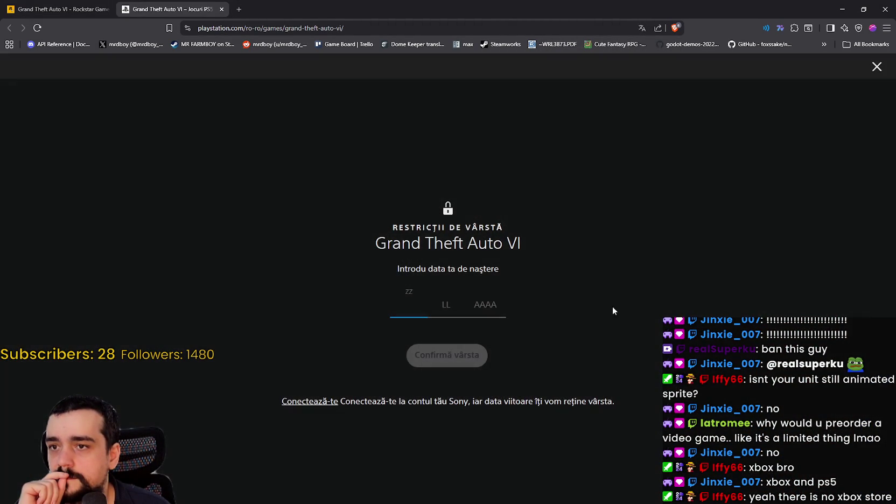
pyautogui.click(876, 67)
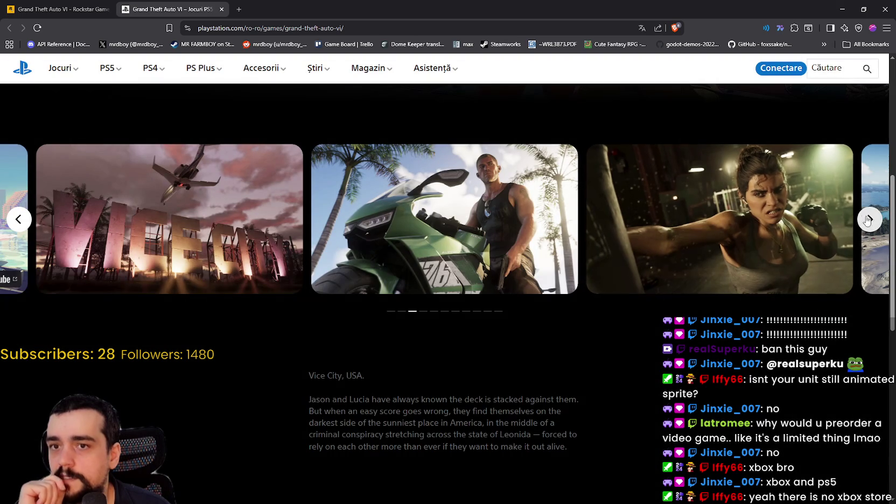
pyautogui.click(870, 219)
pyautogui.click(870, 220)
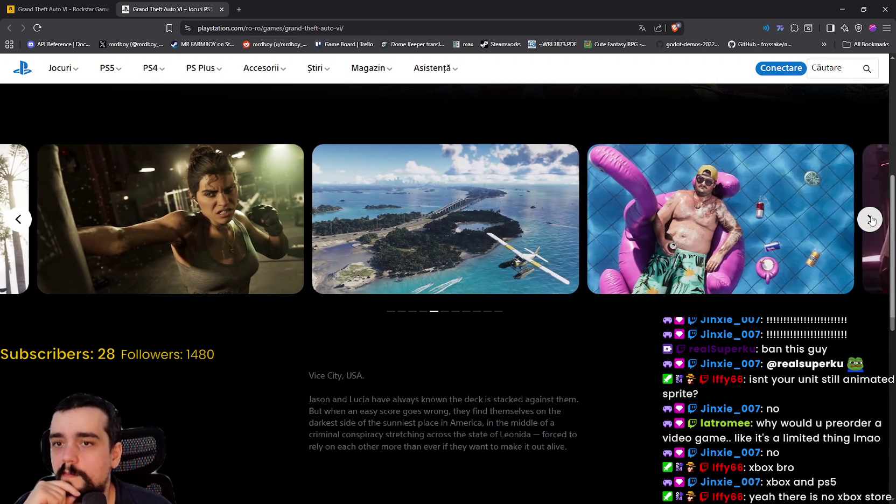
pyautogui.click(870, 220)
pyautogui.click(869, 222)
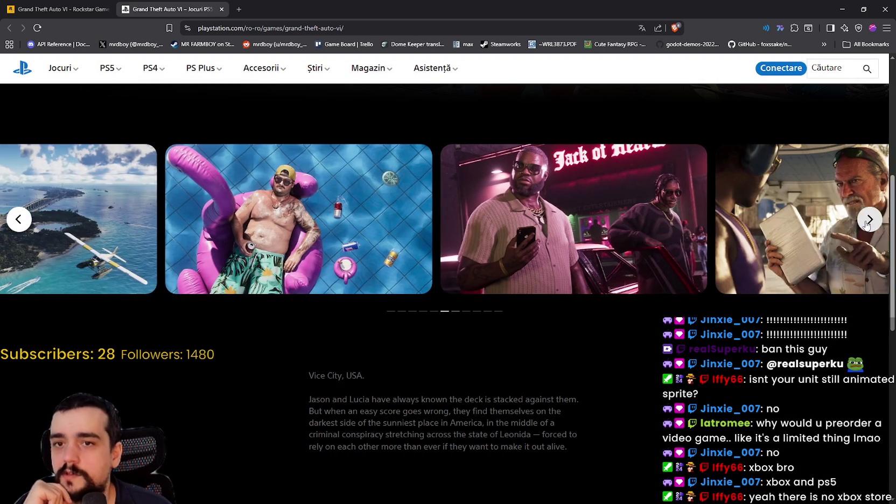
pyautogui.click(868, 221)
pyautogui.click(868, 222)
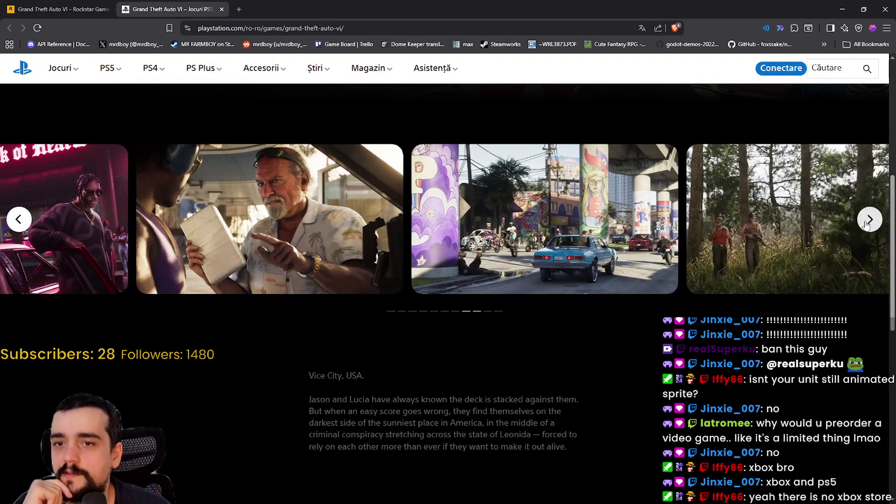
pyautogui.scroll(-4, 592, 309)
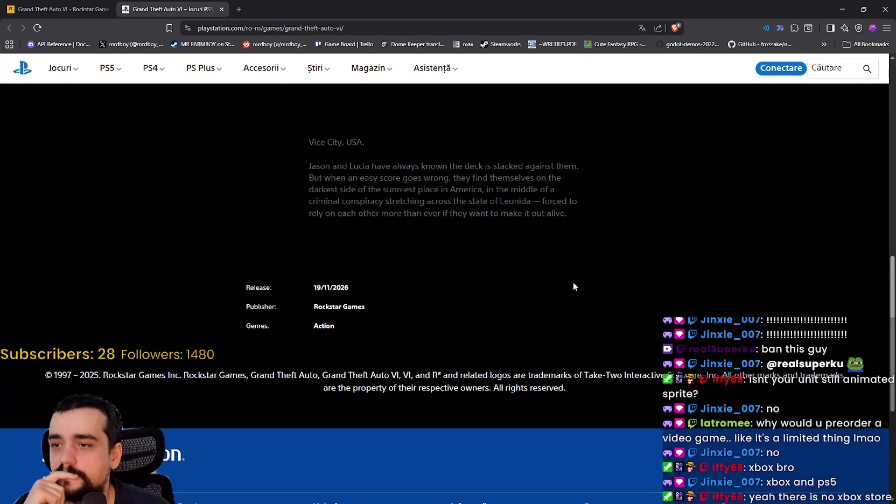
pyautogui.scroll(-3, 574, 286)
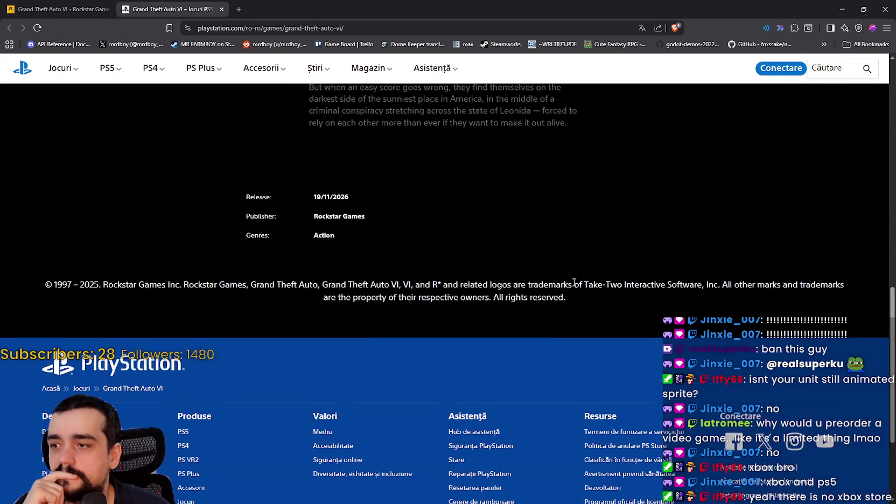
pyautogui.click(220, 9)
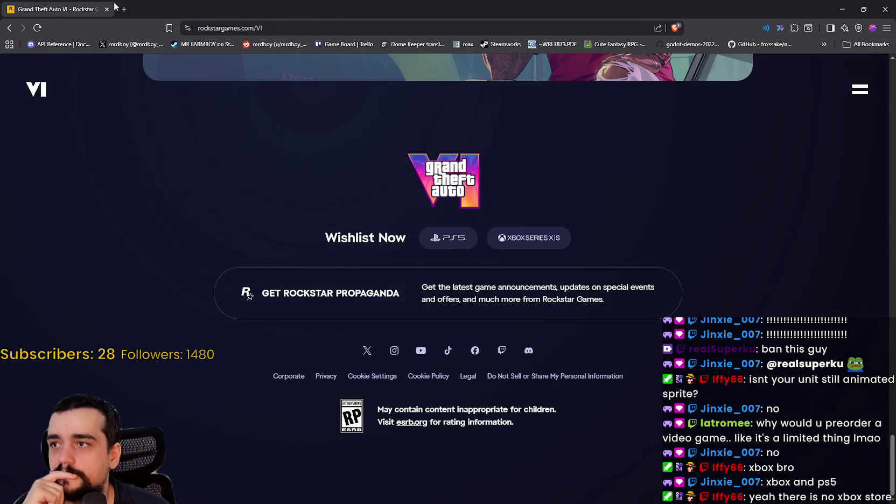
# In a new tab, search Google for 'take two sto' to pull up Take-Two's stock
pyautogui.click(125, 10)
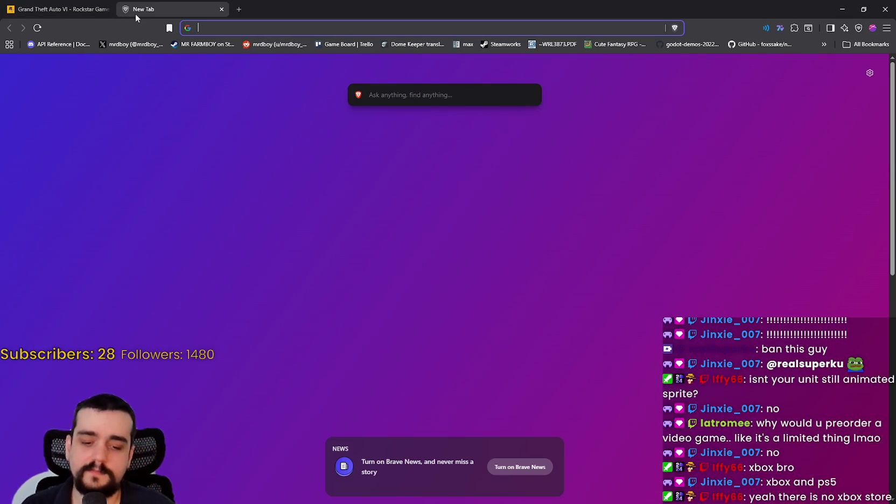
pyautogui.write('take two sto')
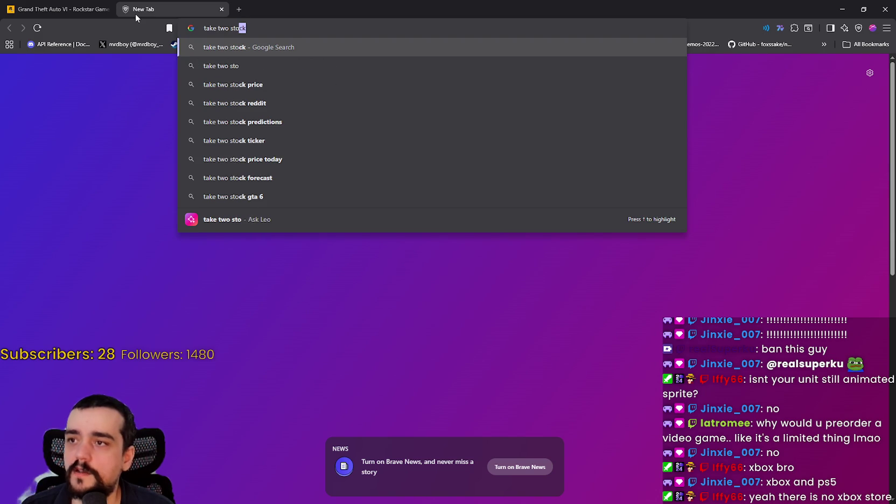
pyautogui.press('Return')
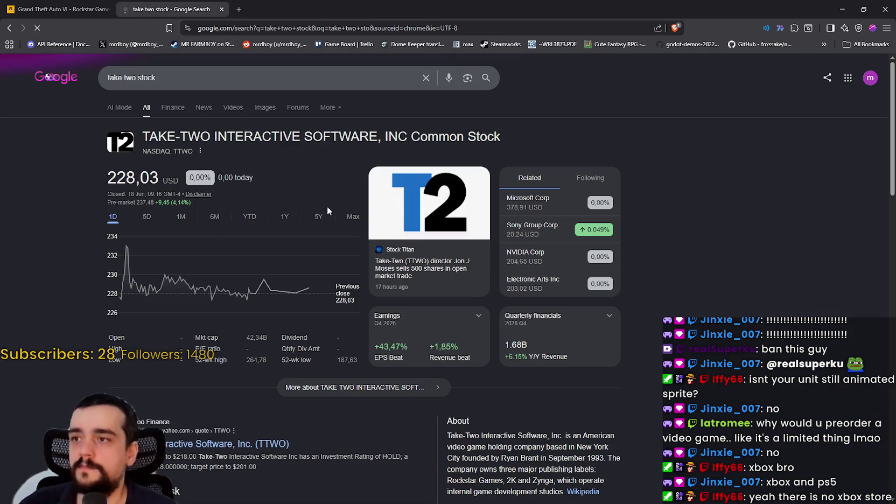
# Compare Take-Two's price chart across the 1D, 5D, 1M and 6M ranges, measuring the intraday change
pyautogui.click(147, 217)
pyautogui.click(122, 219)
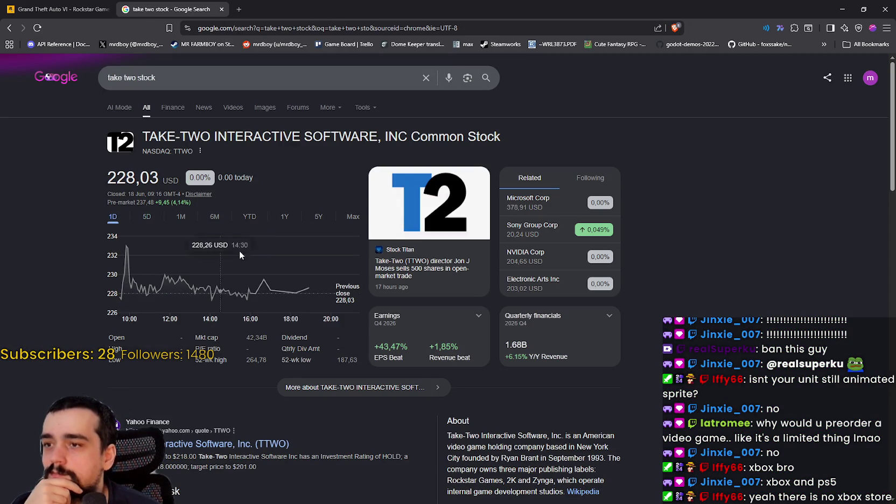
pyautogui.moveTo(158, 287)
pyautogui.mouseDown()
pyautogui.moveTo(310, 294)
pyautogui.moveTo(120, 216)
pyautogui.mouseUp()
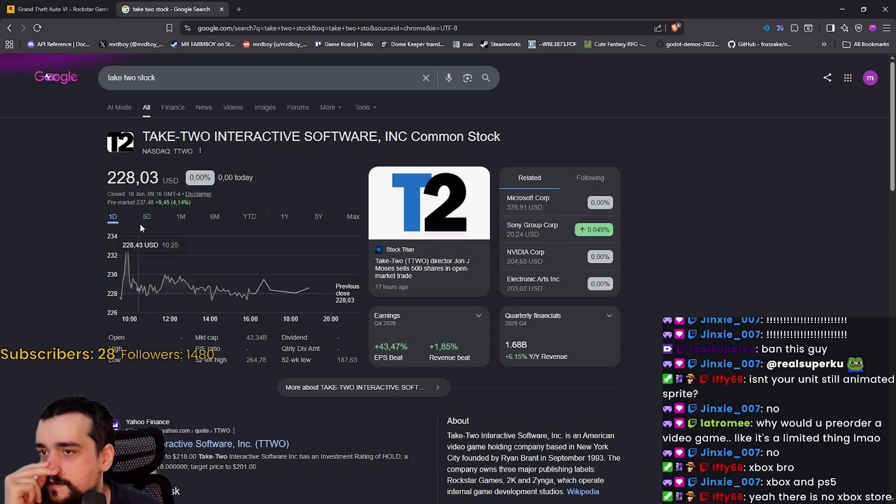
pyautogui.click(145, 217)
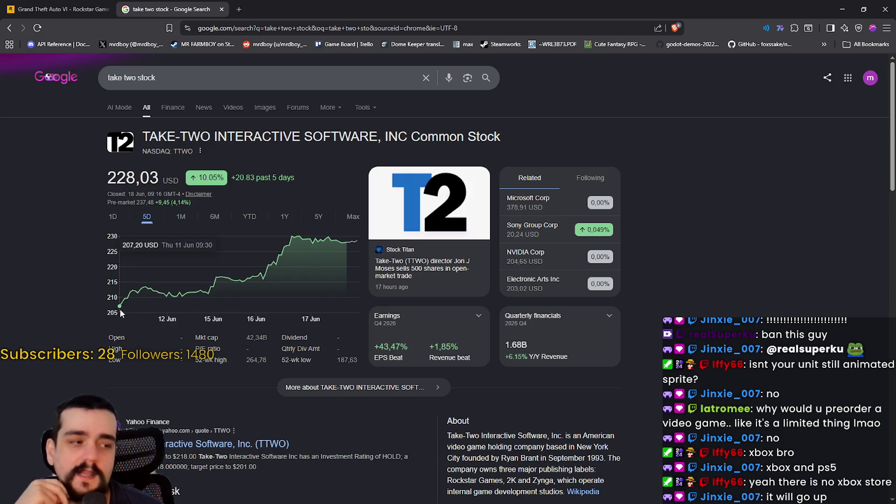
pyautogui.click(180, 216)
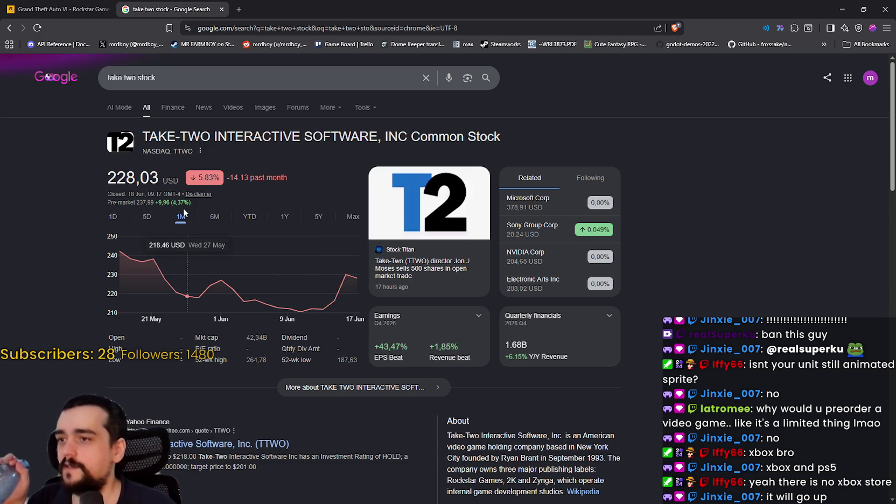
pyautogui.click(148, 217)
pyautogui.click(218, 217)
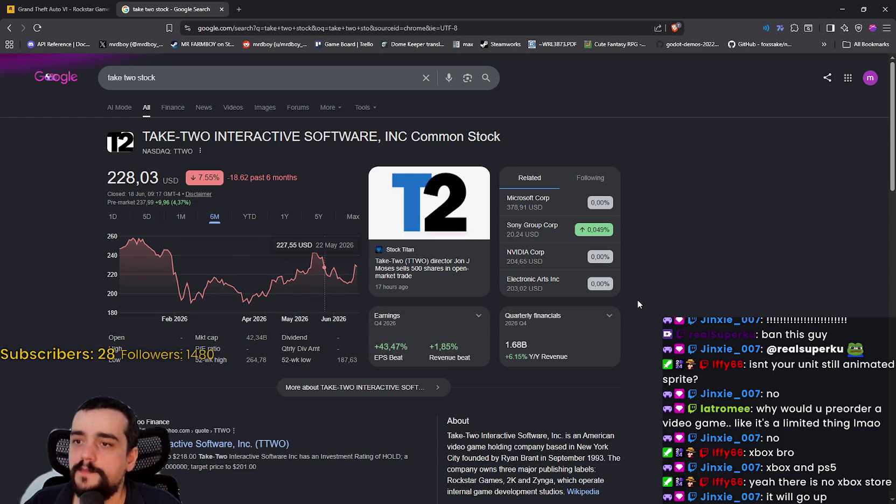
pyautogui.scroll(-4, 640, 299)
pyautogui.scroll(2, 645, 297)
# Close the browser window with all its tabs and return to unit.gd in Godot
pyautogui.click(885, 10)
pyautogui.click(497, 120)
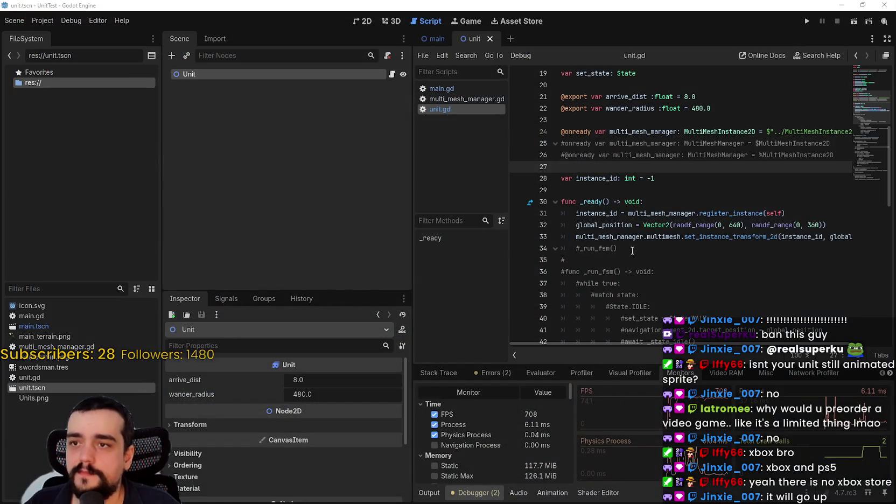
pyautogui.click(649, 212)
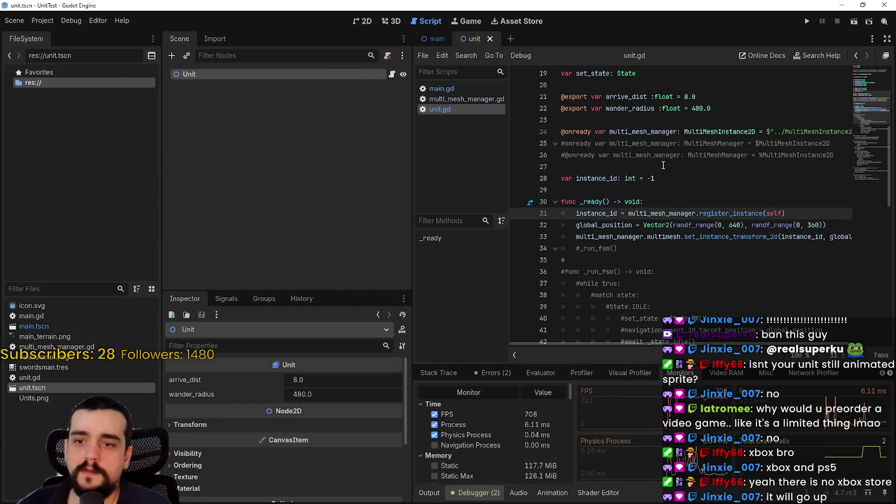
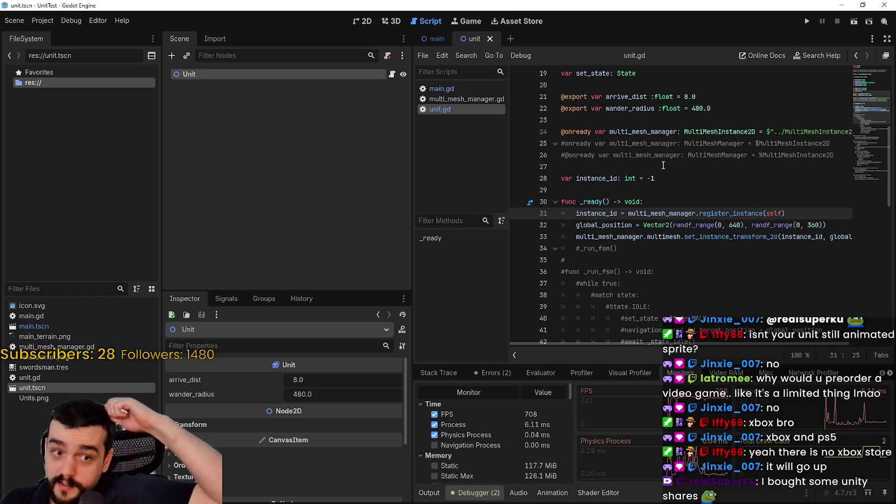
# Check the instance_id lines 28–29 of unit.gd, then switch to the MultiMeshInstance2D docs
pyautogui.click(702, 178)
pyautogui.click(699, 188)
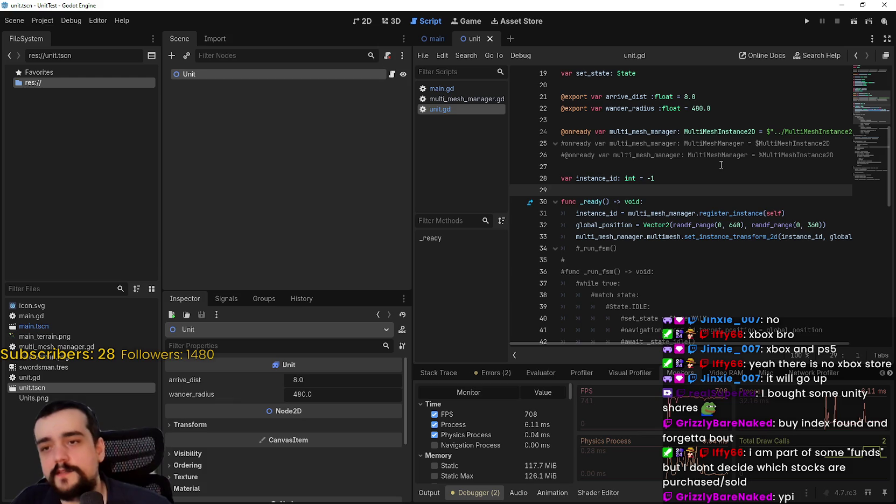
pyautogui.click(667, 166)
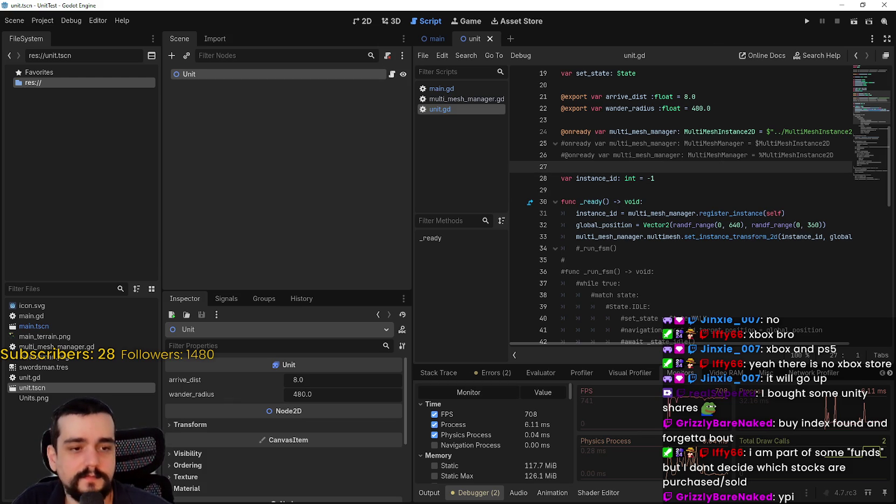
pyautogui.hotkey('alt', 'Tab')
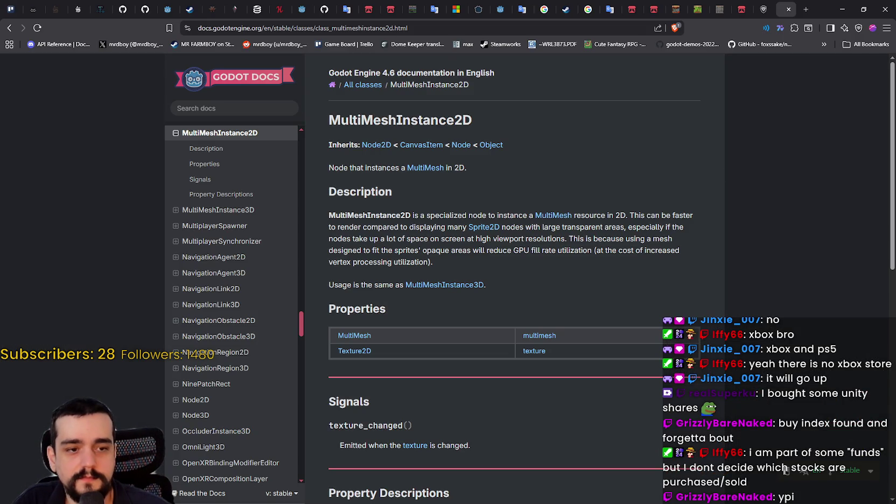
# Minimize the docs browser and put the caret at unit.gd's _ready function header
pyautogui.click(841, 9)
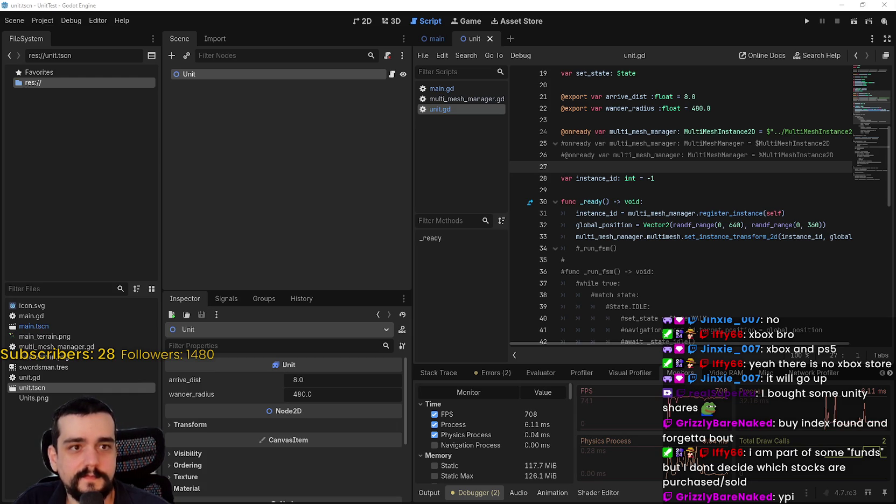
pyautogui.click(653, 204)
pyautogui.click(646, 178)
# Review the lines around instance_id in _ready, then open a blank new browser tab
pyautogui.click(645, 202)
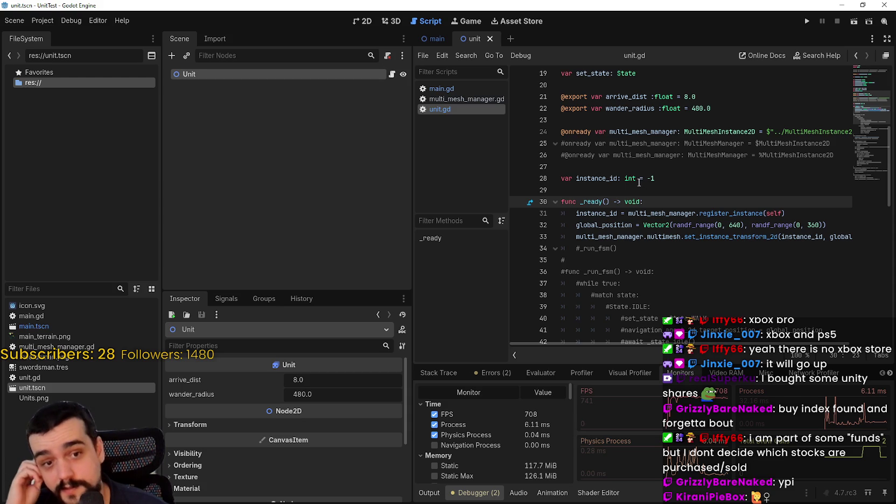
pyautogui.click(632, 168)
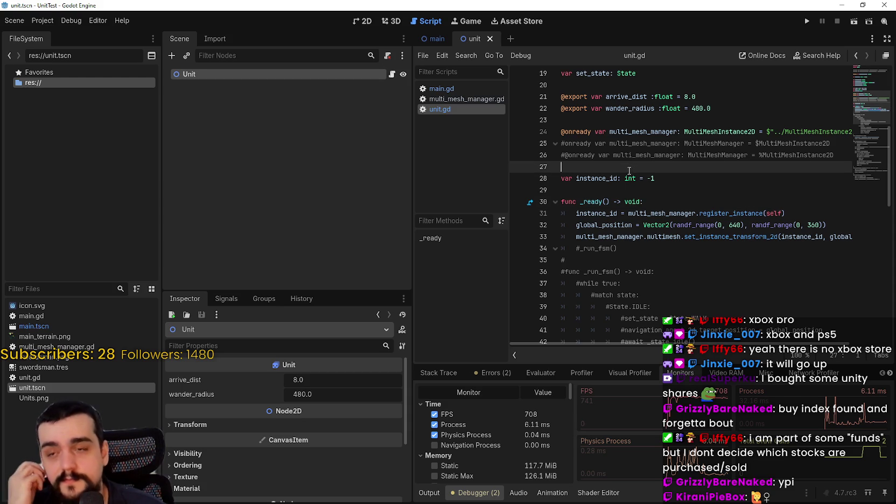
pyautogui.click(638, 186)
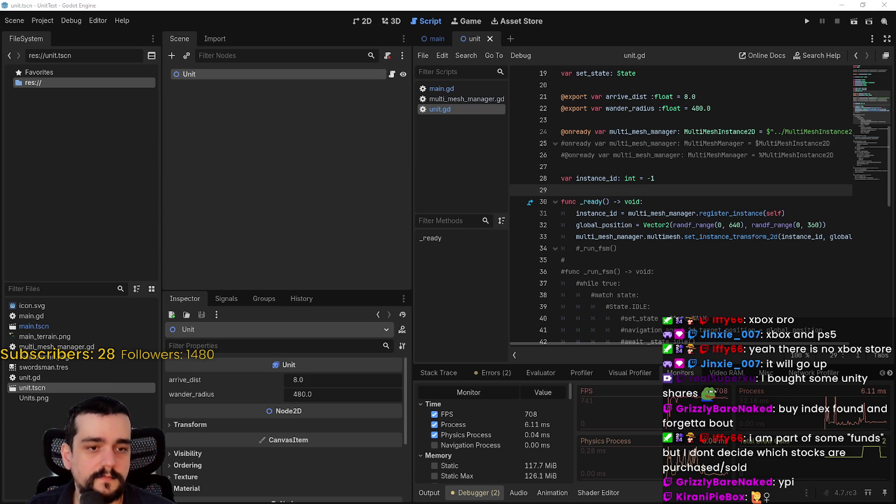
pyautogui.hotkey('alt', 'Tab')
pyautogui.click(806, 10)
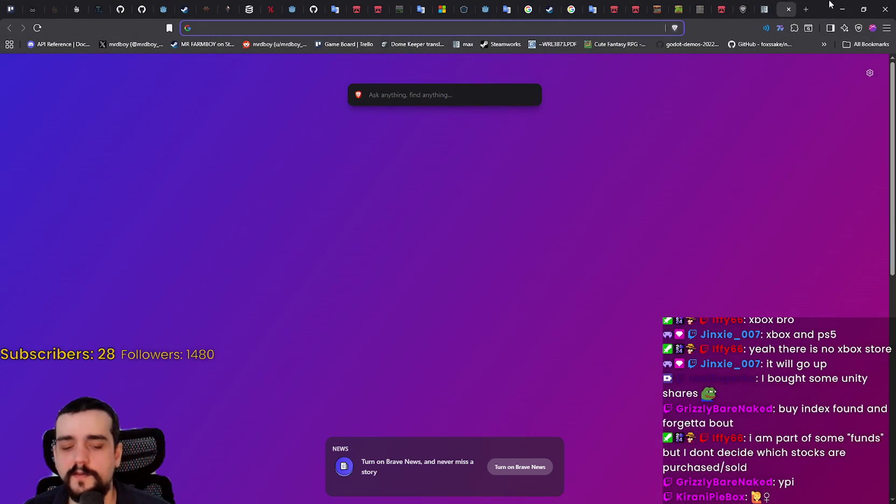
# Search 'ubisoft stock' (4,92 EUR), view the 5D through Max charts, then return to Godot
pyautogui.write('ubisoft stock')
pyautogui.press('Return')
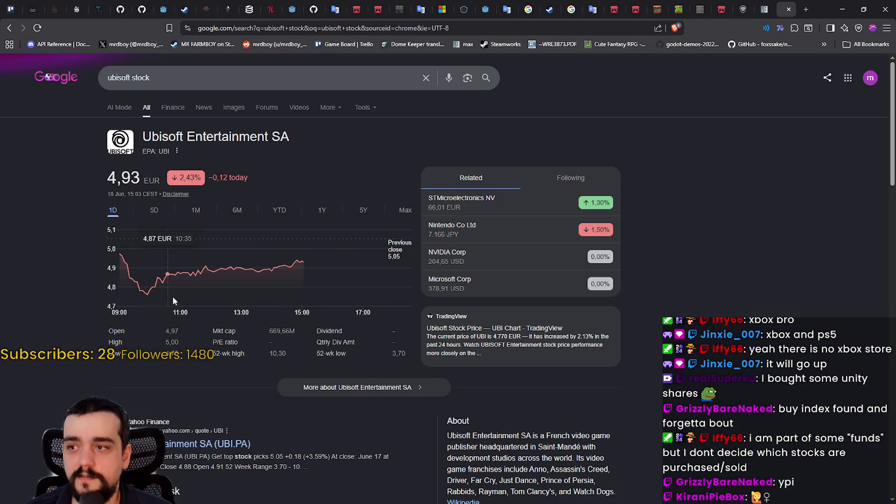
pyautogui.click(153, 210)
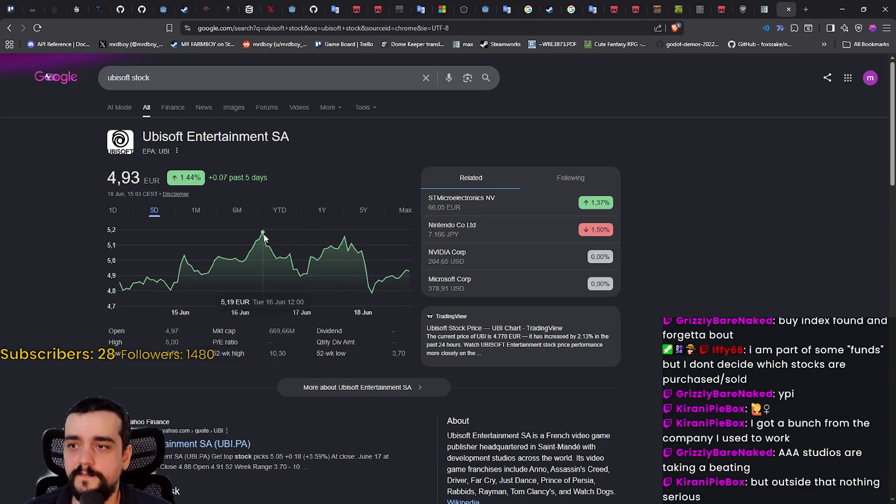
pyautogui.click(196, 211)
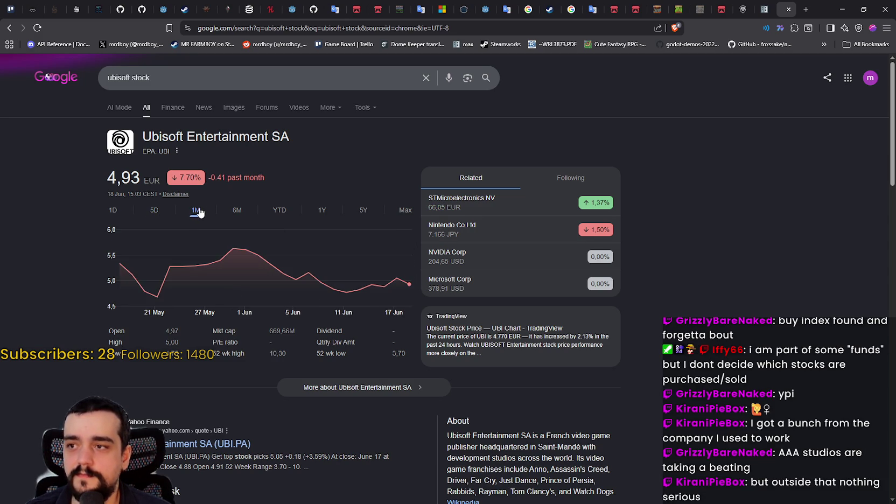
pyautogui.click(237, 211)
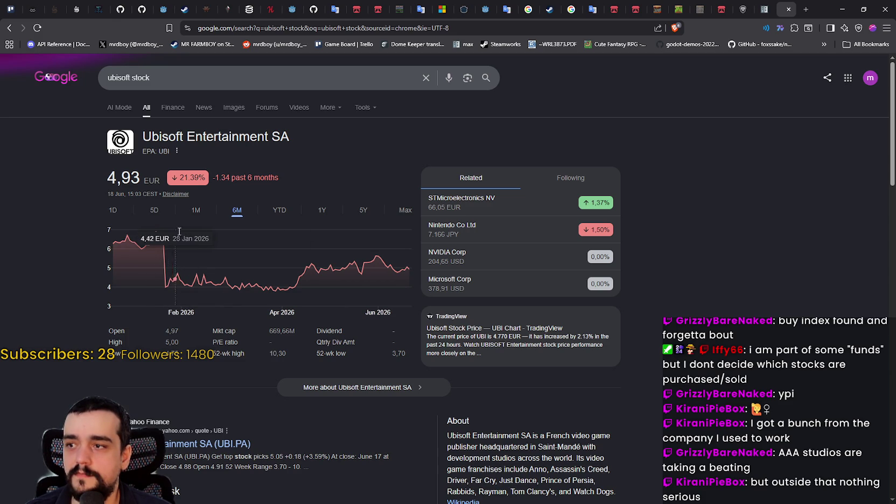
pyautogui.click(277, 208)
pyautogui.click(328, 212)
pyautogui.click(364, 210)
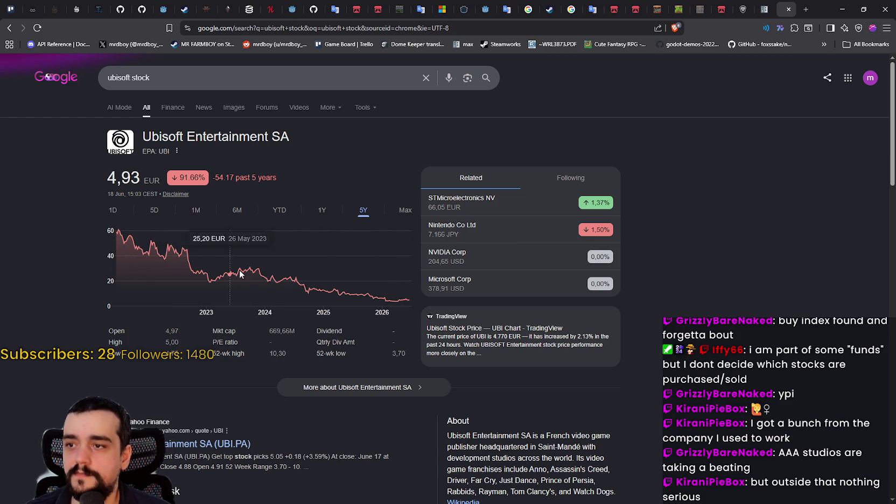
pyautogui.click(403, 211)
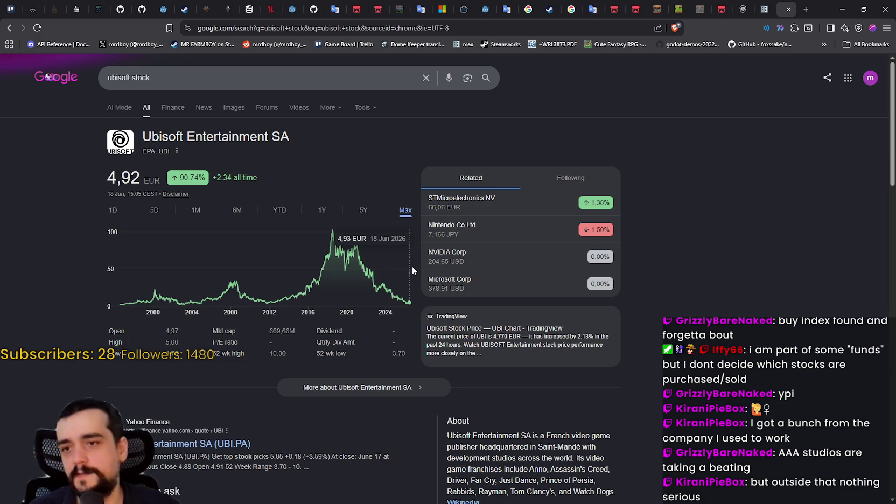
pyautogui.click(842, 9)
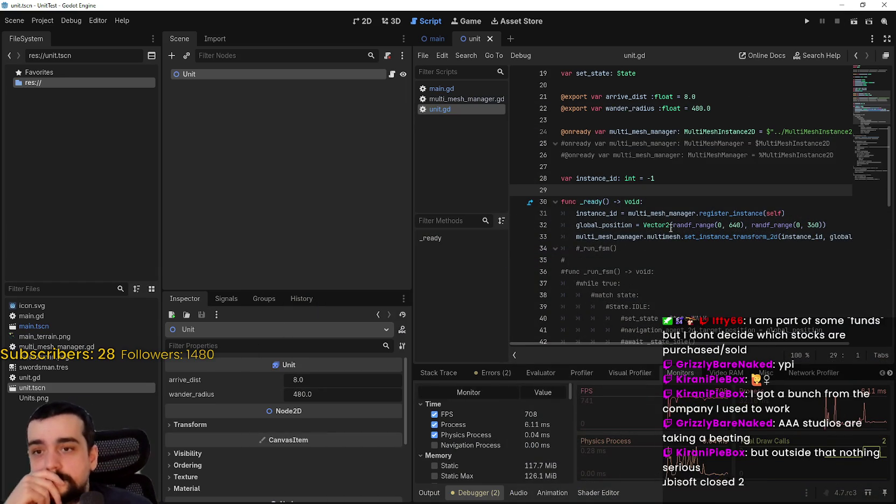
# Review lines 27–35 of unit.gd's _ready, briefly selecting lines 33–34
pyautogui.click(644, 258)
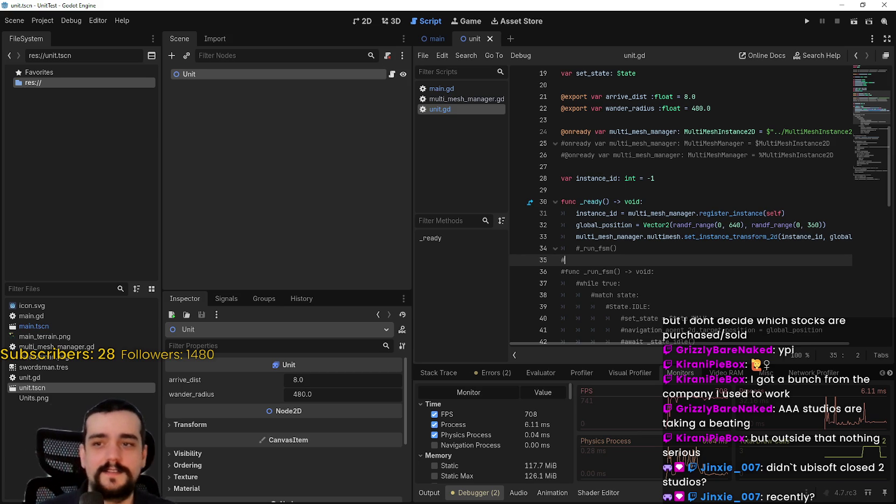
pyautogui.click(717, 211)
pyautogui.click(715, 180)
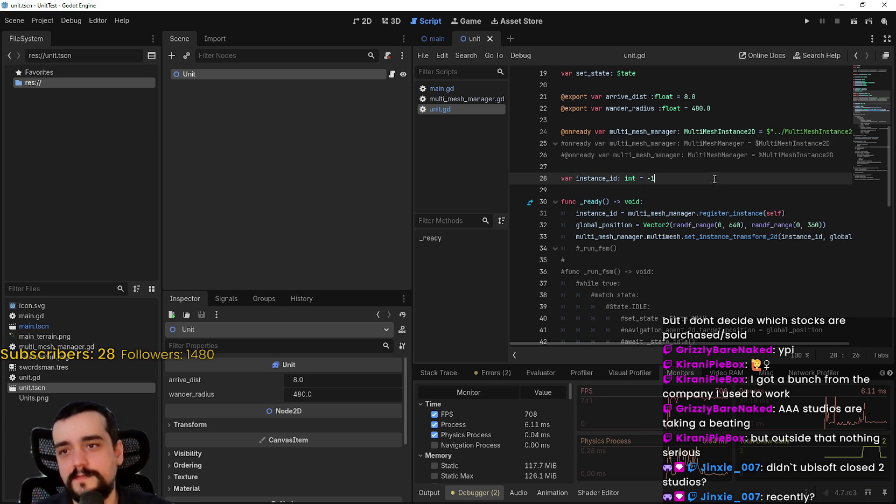
pyautogui.click(703, 186)
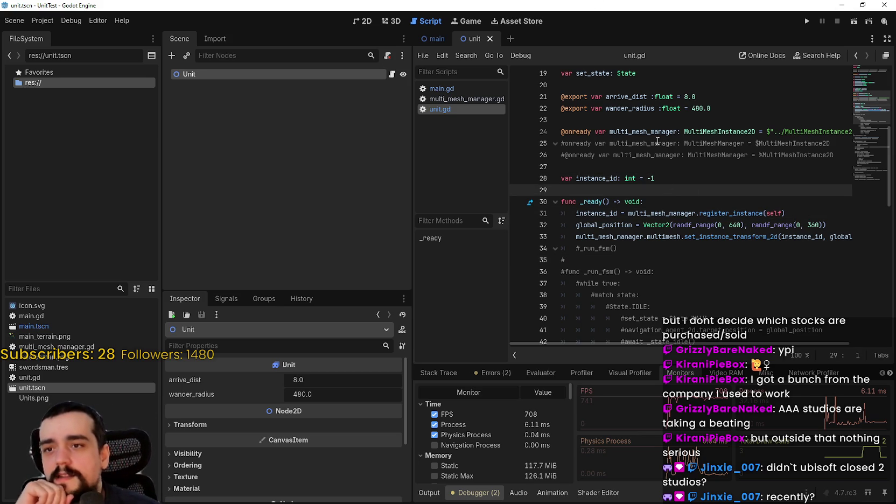
pyautogui.click(663, 166)
pyautogui.click(691, 259)
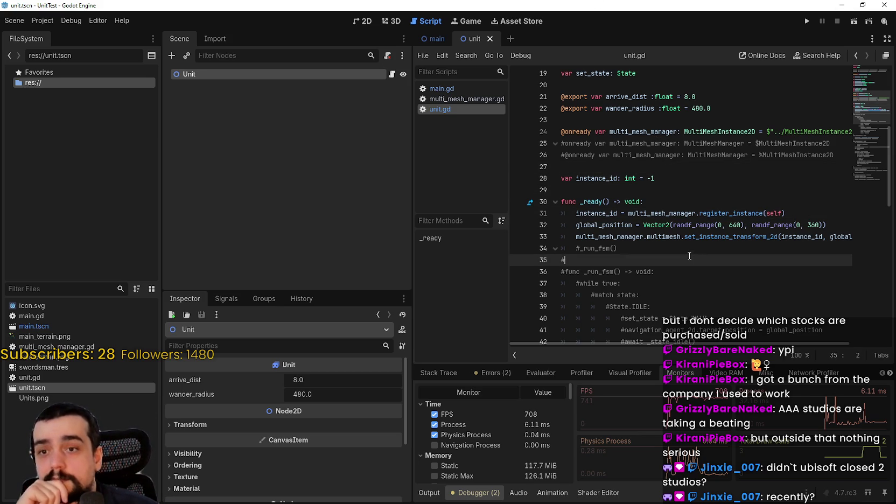
pyautogui.click(699, 235)
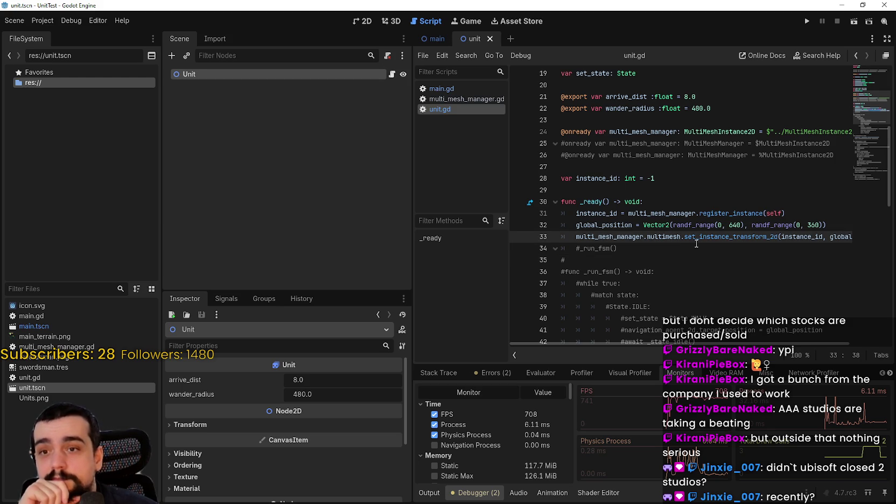
pyautogui.click(695, 246)
pyautogui.moveTo(618, 248)
pyautogui.mouseDown()
pyautogui.moveTo(632, 225)
pyautogui.moveTo(560, 237)
pyautogui.mouseUp()
pyautogui.click(635, 244)
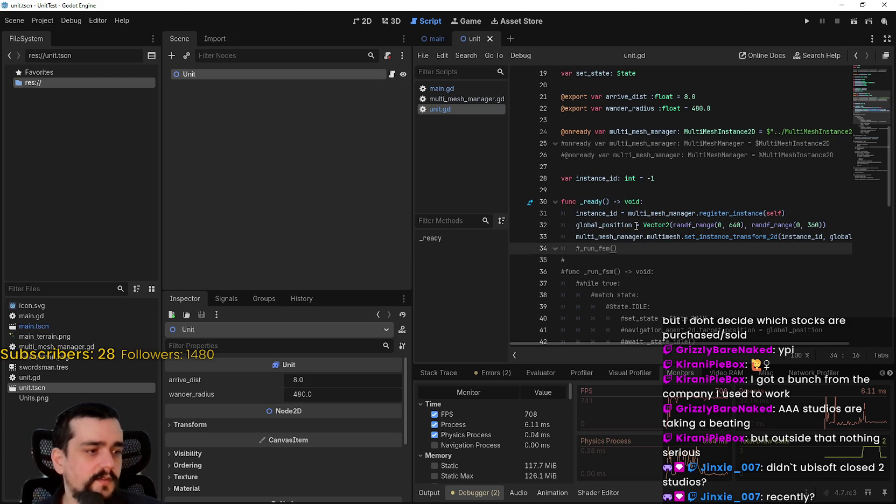
# Bring the Steam store window over the editor and focus its search field
pyautogui.hotkey('alt', 'Tab')
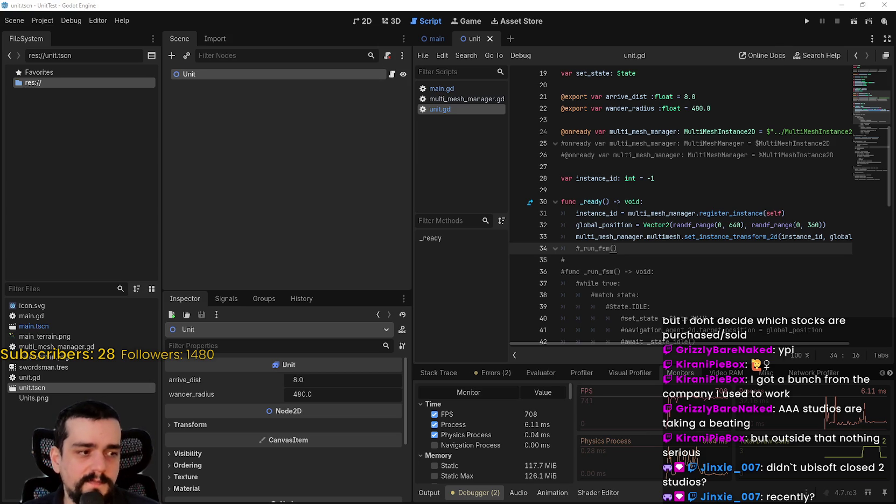
pyautogui.moveTo(586, 67); pyautogui.dragTo(507, 85)
pyautogui.click(532, 118)
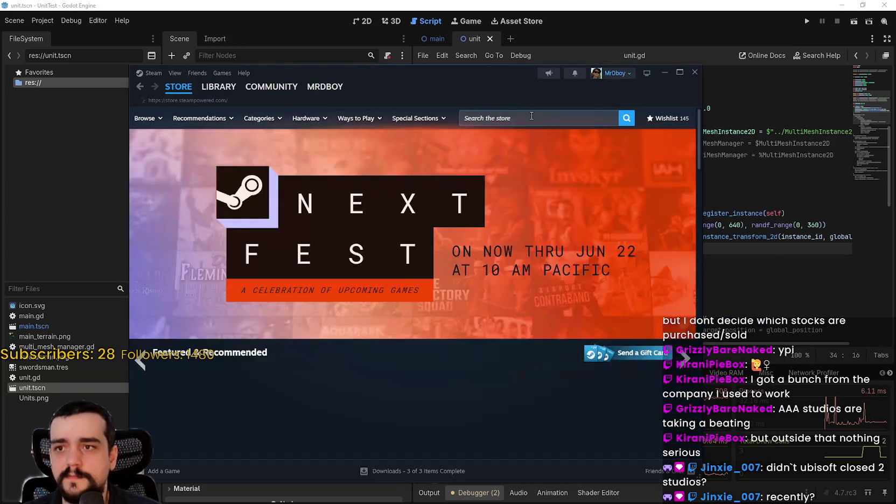
# Search Steam for 'assasin creed' and open the Assassin's Creed Black Flag Resynced page
pyautogui.write('assasin creed')
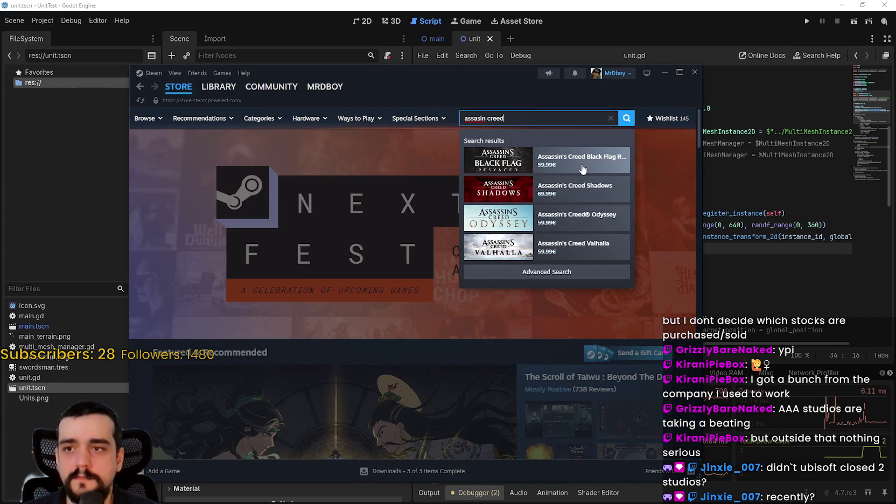
pyautogui.click(579, 161)
pyautogui.moveTo(384, 93); pyautogui.dragTo(482, 65)
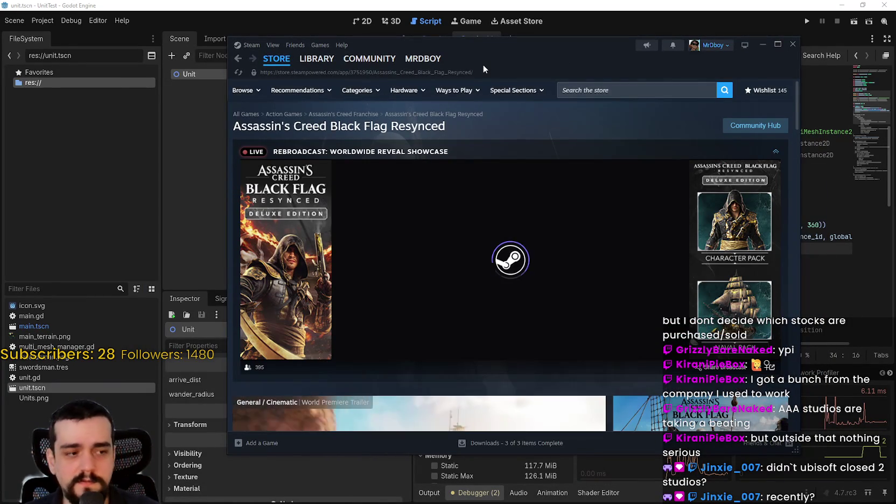
pyautogui.scroll(-3, 426, 238)
pyautogui.scroll(-3, 425, 244)
# Browse the game's screenshots, stepping forward to the harbor screenshot
pyautogui.click(394, 294)
pyautogui.scroll(-3, 525, 305)
pyautogui.scroll(10, 525, 306)
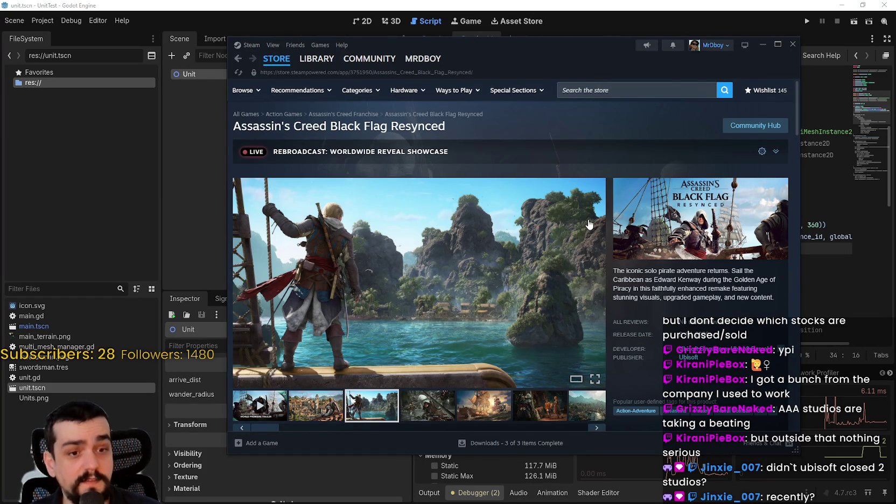
pyautogui.scroll(-1, 484, 371)
pyautogui.click(427, 361)
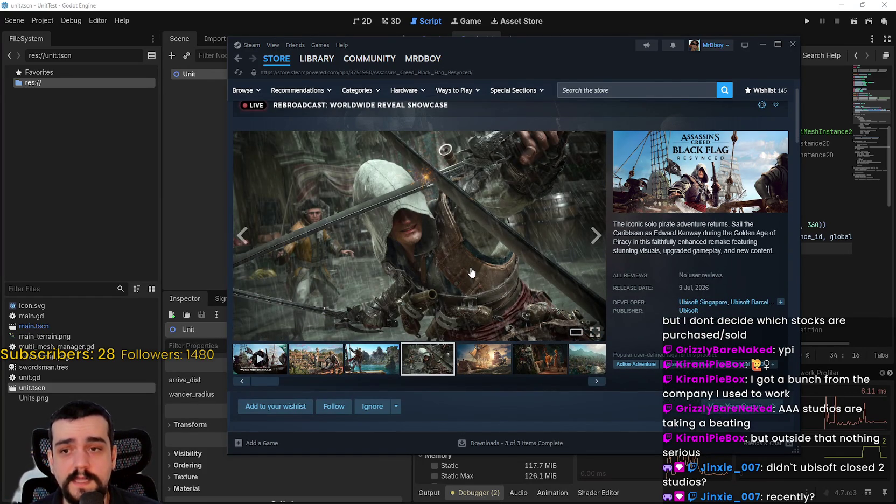
pyautogui.scroll(1, 472, 272)
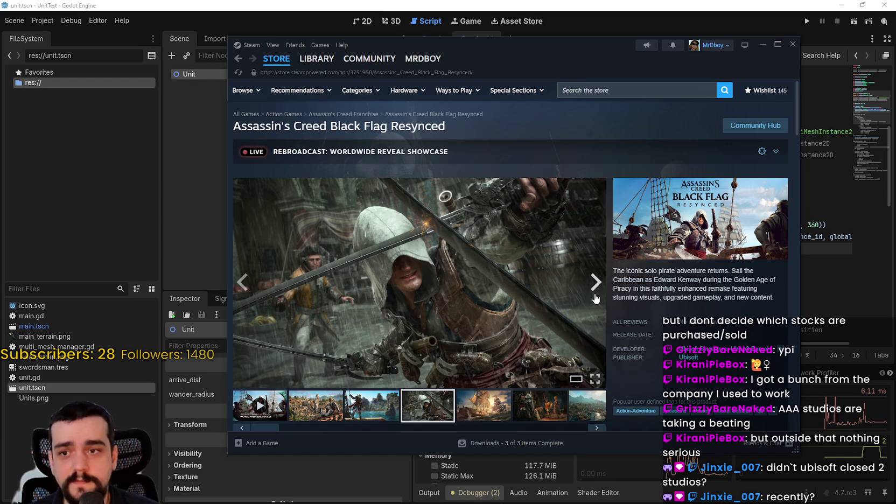
pyautogui.click(595, 296)
pyautogui.click(595, 295)
pyautogui.click(596, 291)
pyautogui.click(597, 290)
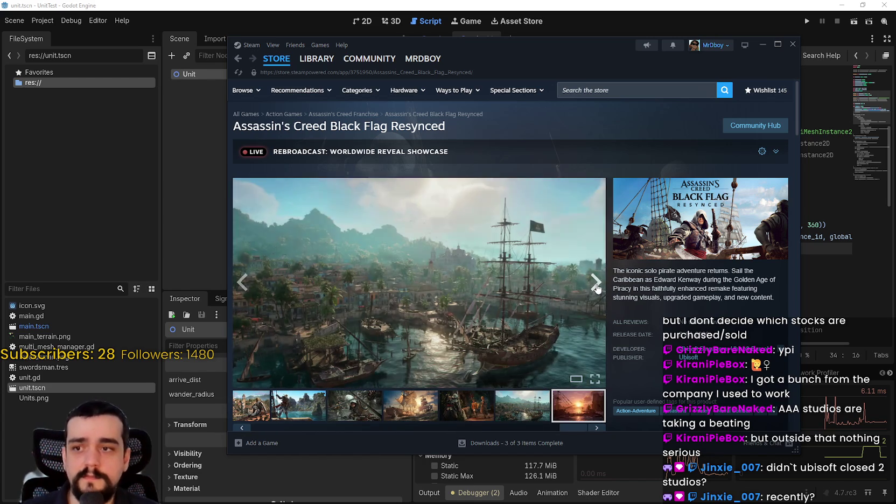
# View the second screenshot, go back to the store front, and close Steam
pyautogui.click(311, 411)
pyautogui.scroll(-3, 291, 420)
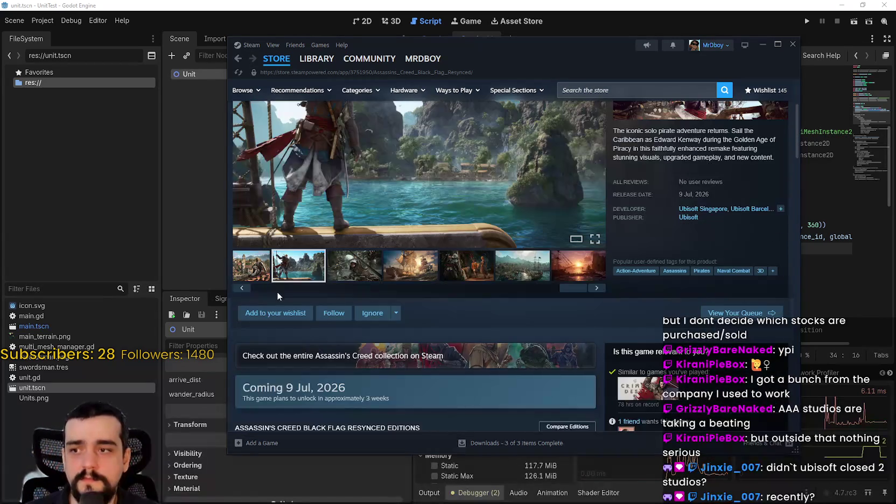
pyautogui.scroll(1, 333, 235)
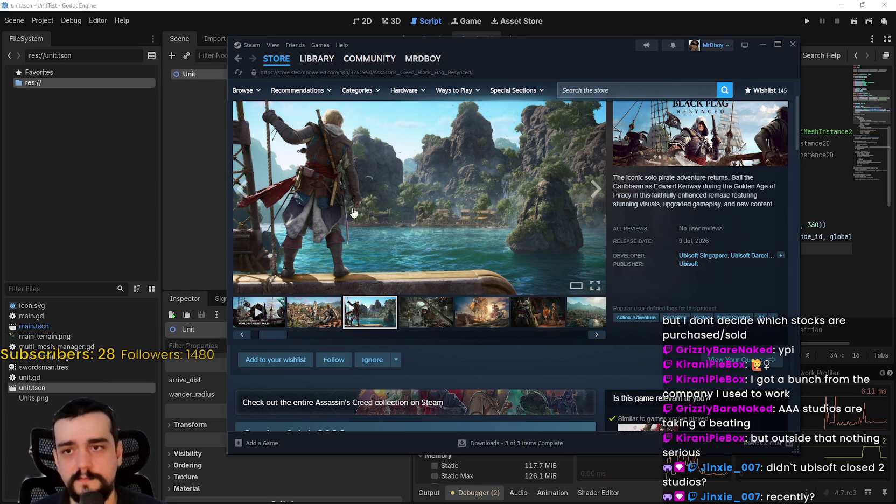
pyautogui.scroll(2, 377, 154)
pyautogui.click(276, 59)
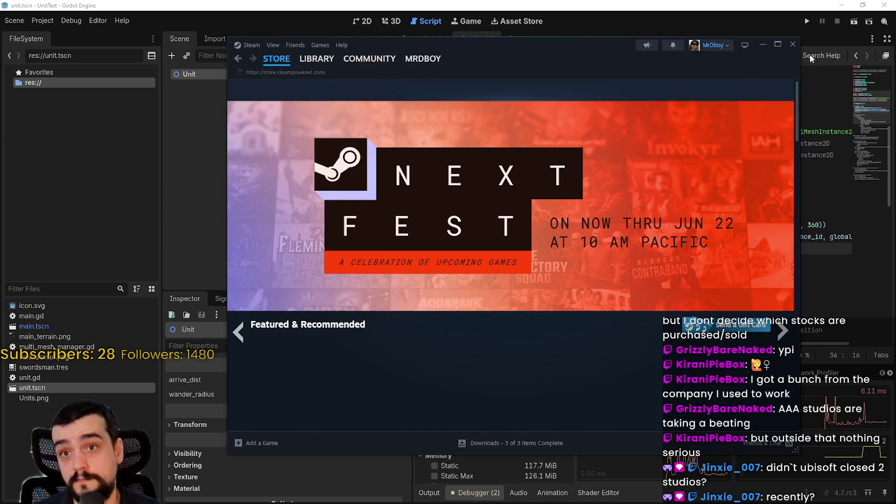
pyautogui.click(793, 45)
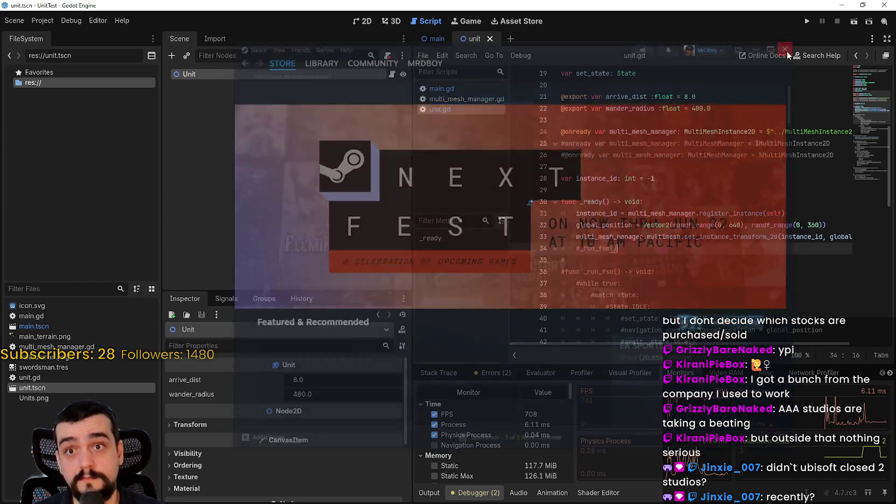
# Put the caret on the instance_id declaration and run the UnitTest project
pyautogui.click(614, 202)
pyautogui.click(626, 178)
pyautogui.scroll(1, 625, 186)
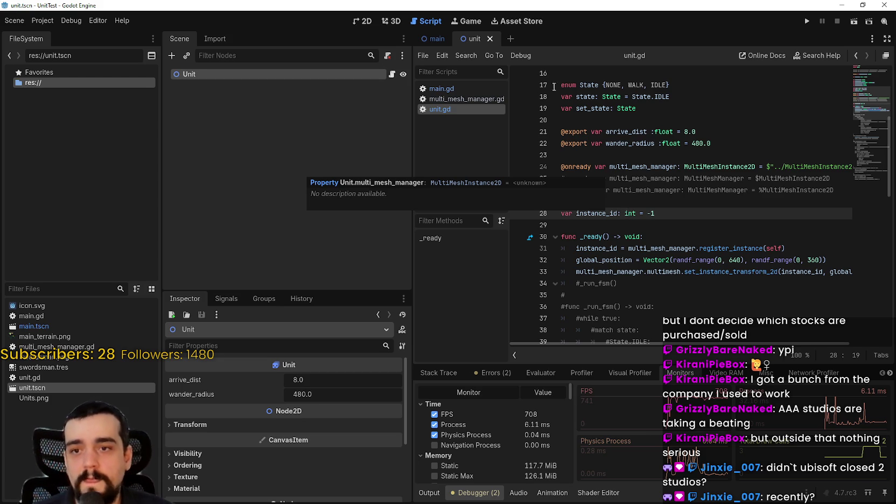
pyautogui.click(806, 22)
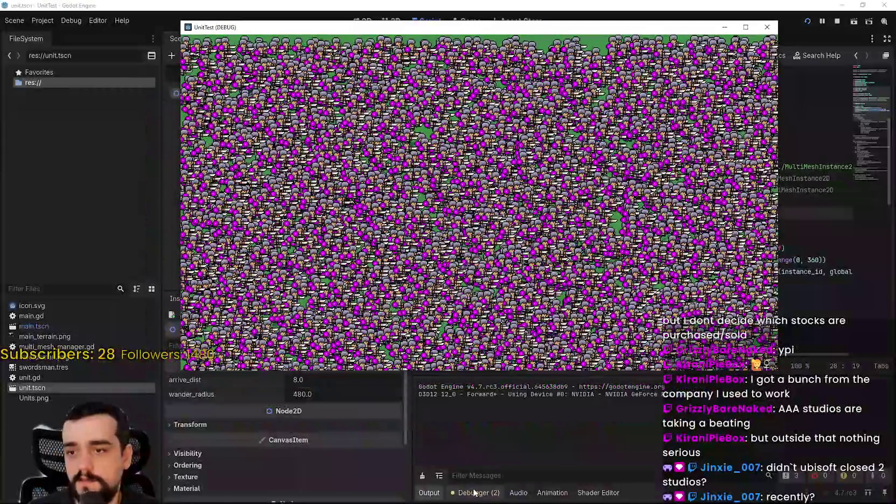
# Check the Monitors (about 713 FPS), stop the game, and switch to the YouTube tutorial
pyautogui.click(479, 492)
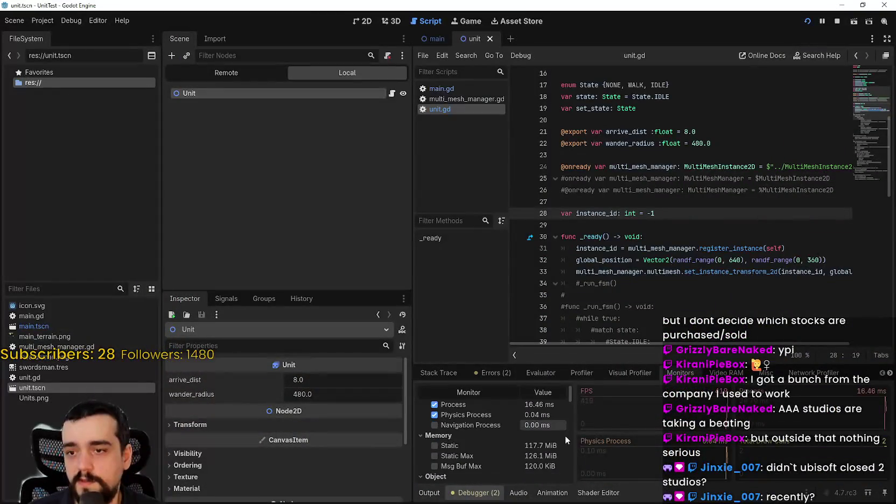
pyautogui.hotkey('alt', 'Tab')
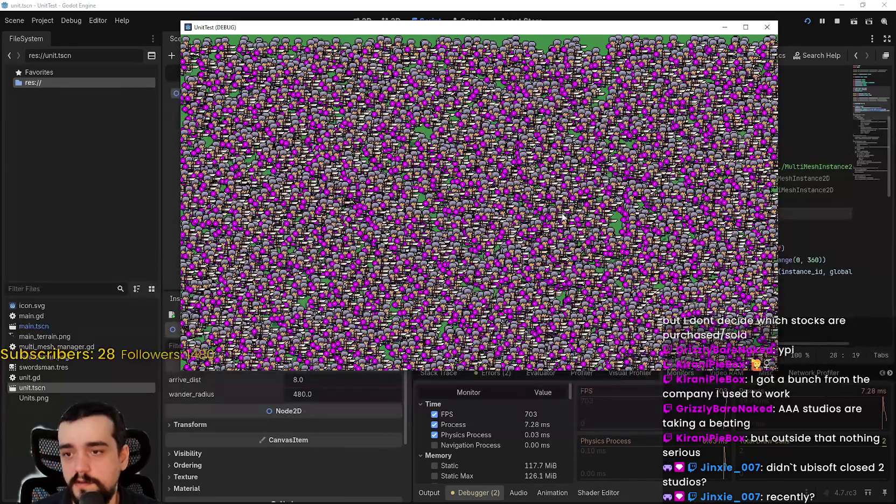
pyautogui.click(838, 22)
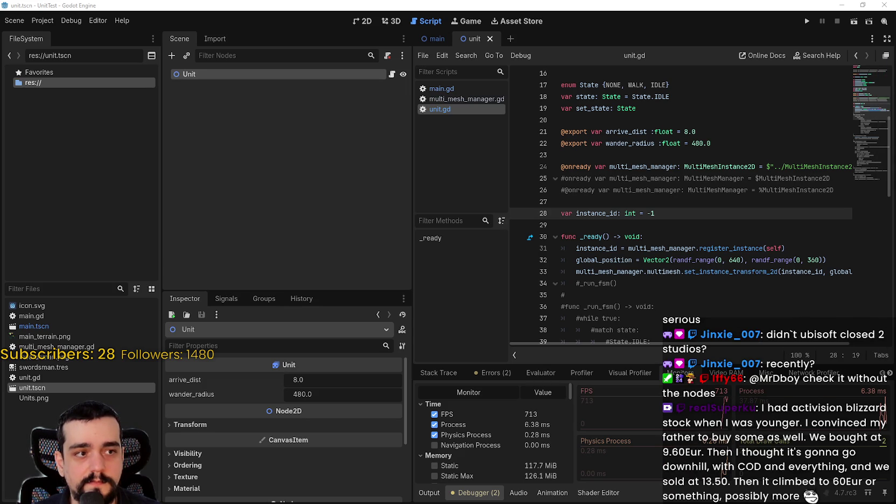
pyautogui.hotkey('alt', 'Tab')
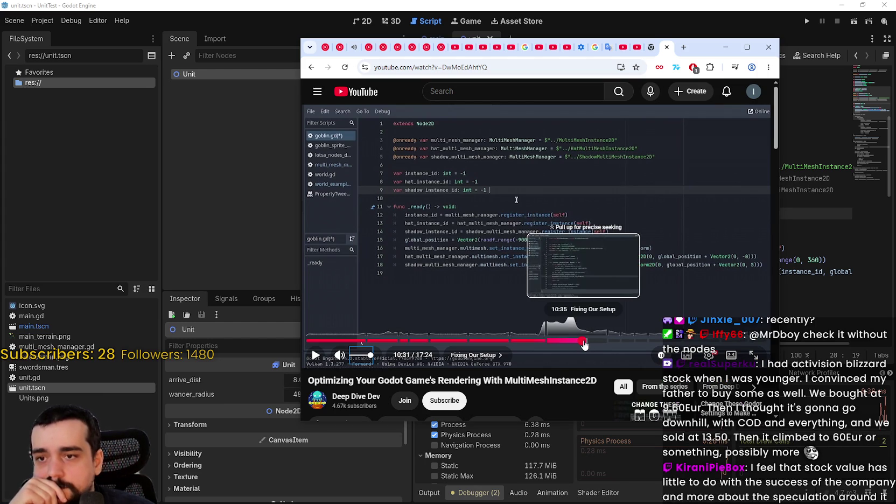
# Skip the tutorial to the remove_instance code around 10:45, then return to Godot
pyautogui.click(584, 340)
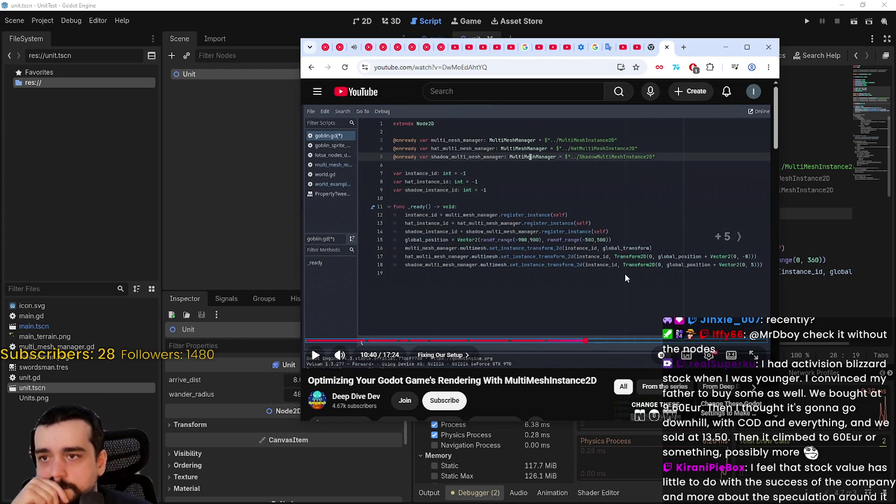
pyautogui.press('l')
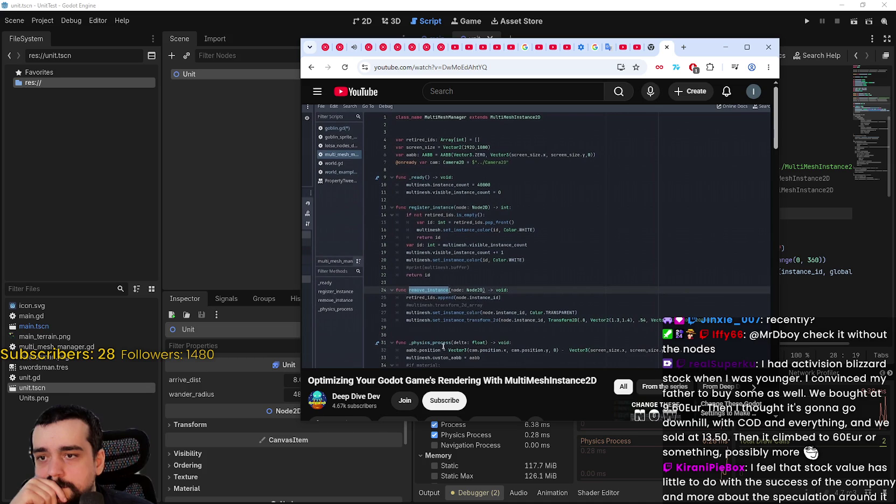
pyautogui.click(725, 47)
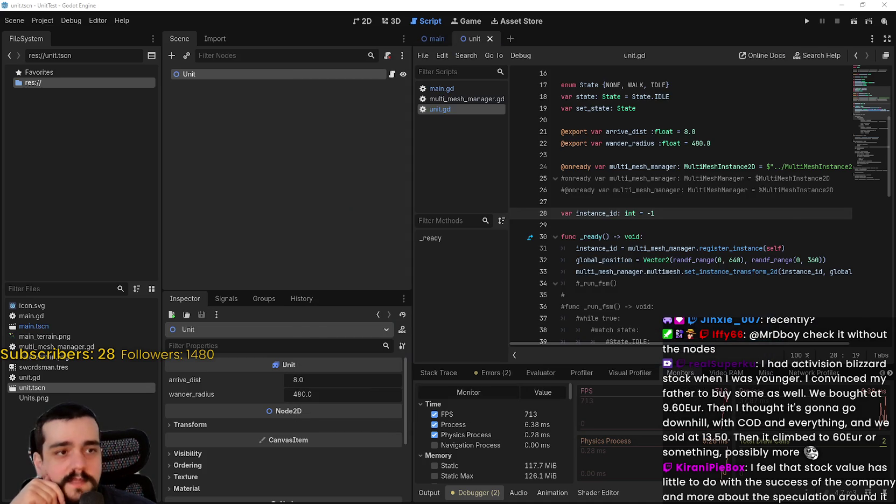
# Open multi_mesh_manager.gd and start a new line after register_instance
pyautogui.click(688, 202)
pyautogui.click(466, 99)
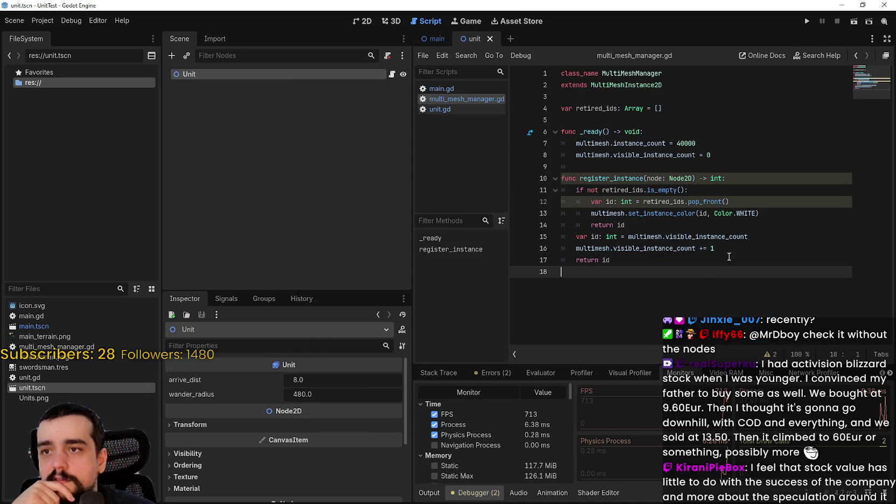
pyautogui.press('Return')
# Write func remove_instance(node: Node2D) -> void: with retired_ids.append(node.instance_id)
pyautogui.write('f')
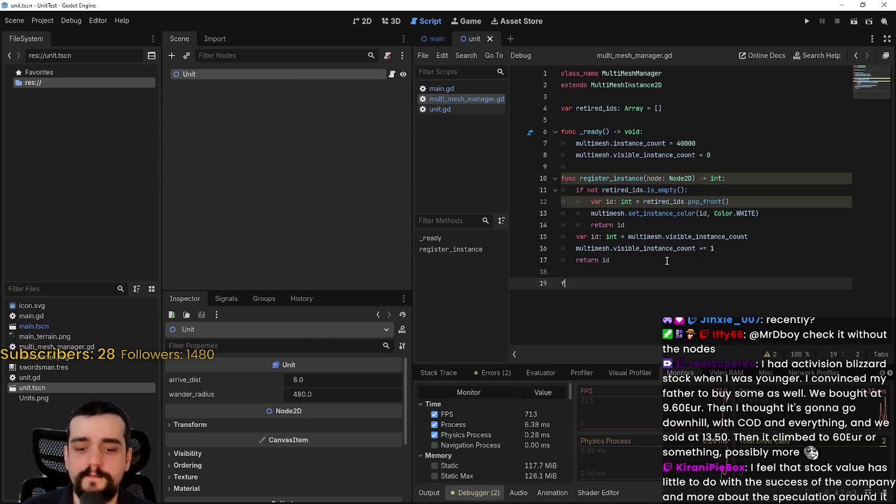
pyautogui.write('unc rem')
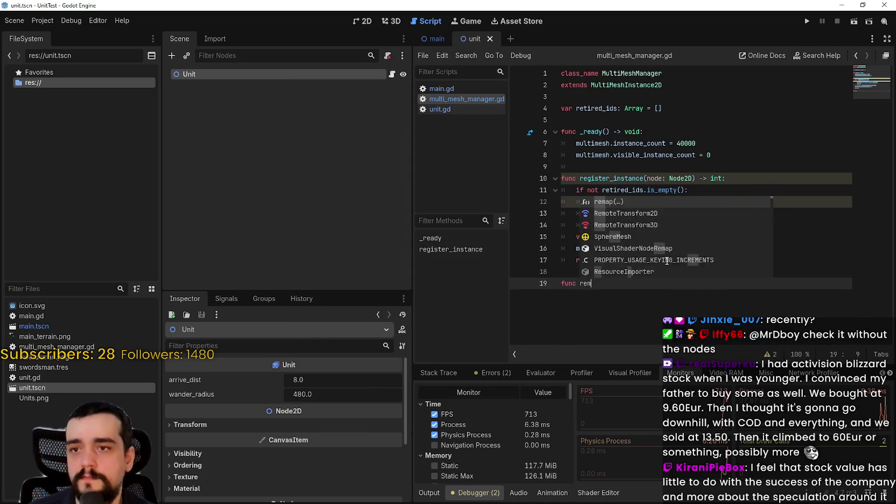
pyautogui.write('ove_instance()')
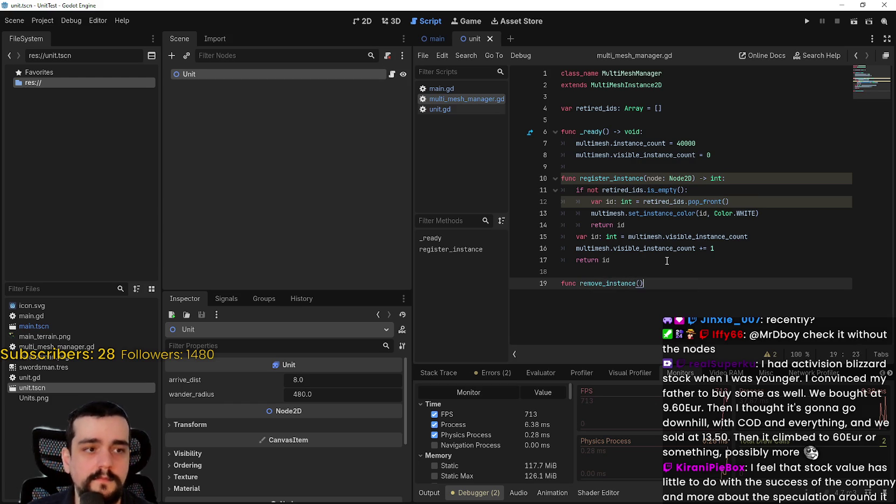
pyautogui.write('N')
pyautogui.press('BackSpace')
pyautogui.write('node: Node')
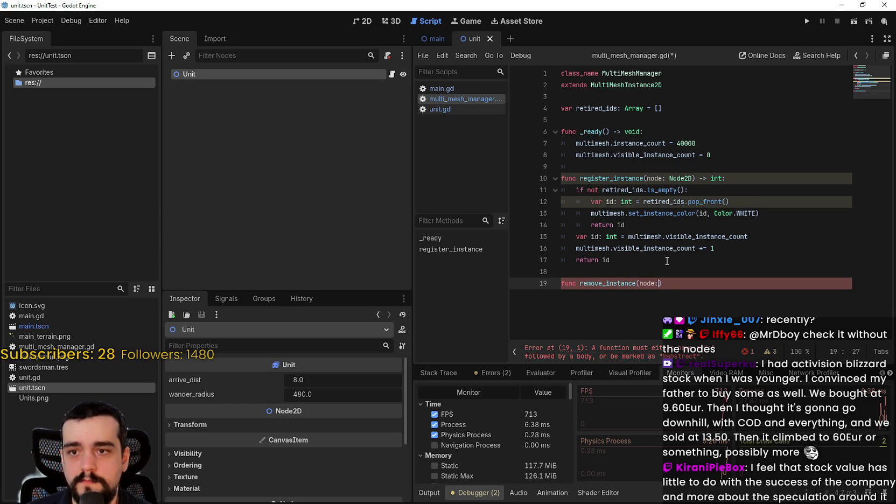
pyautogui.write('2D)')
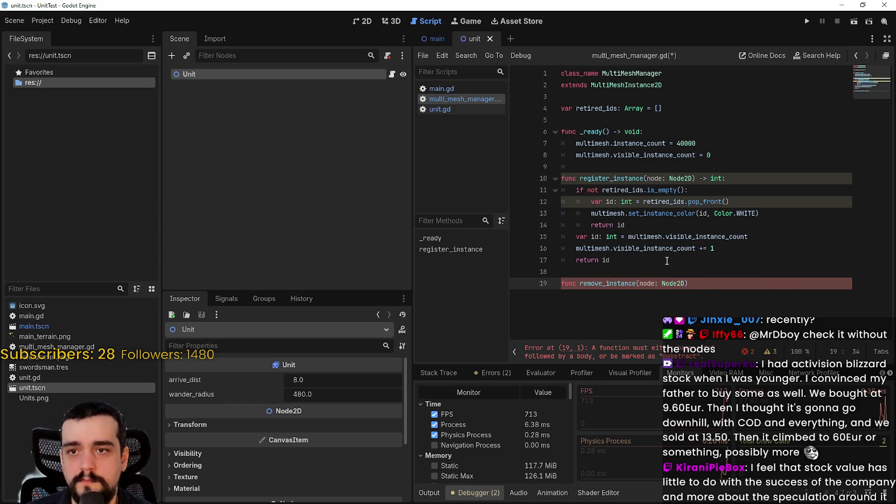
pyautogui.write(' -> void:')
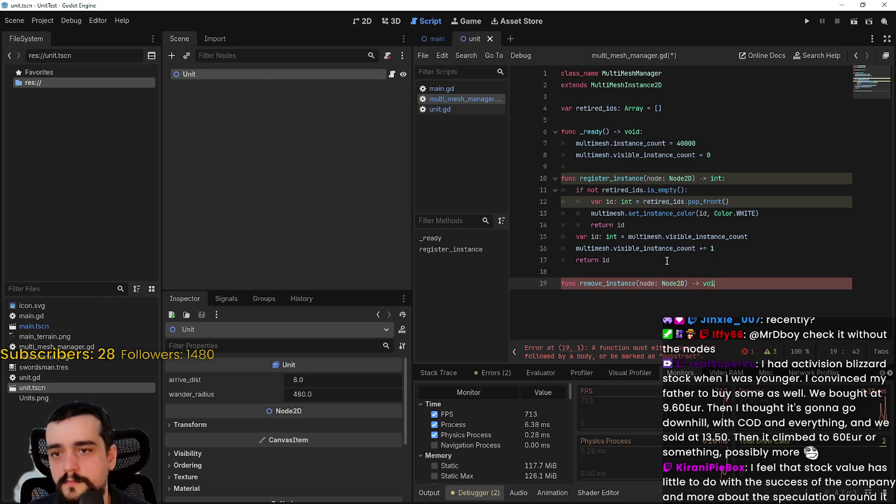
pyautogui.press('Return')
pyautogui.write('t')
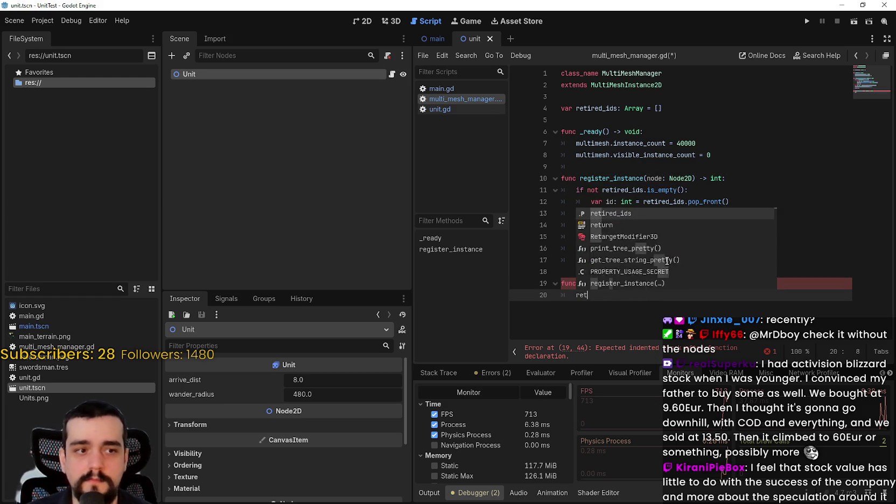
pyautogui.write('ired_ids.')
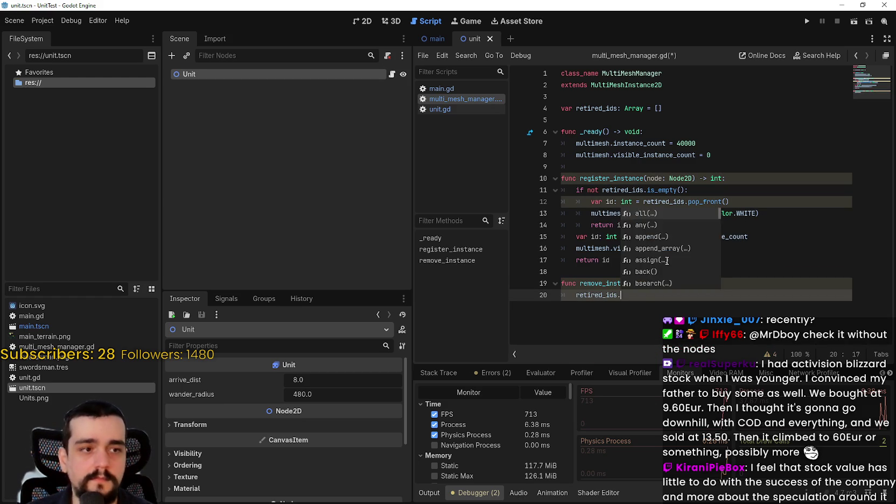
pyautogui.write('append(node.inst')
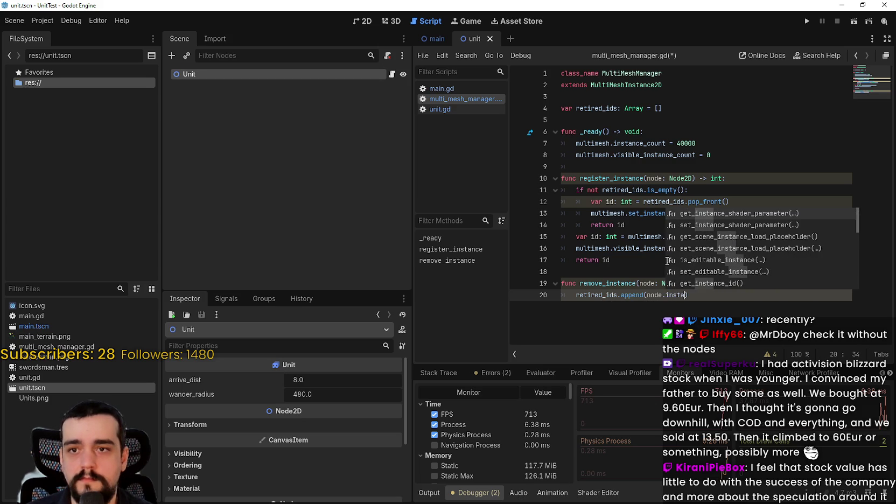
pyautogui.write('ance_id')
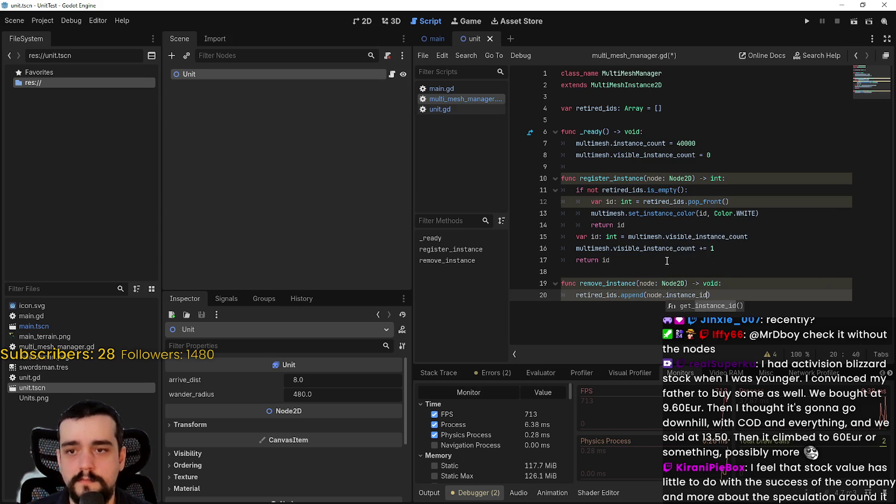
pyautogui.write(')')
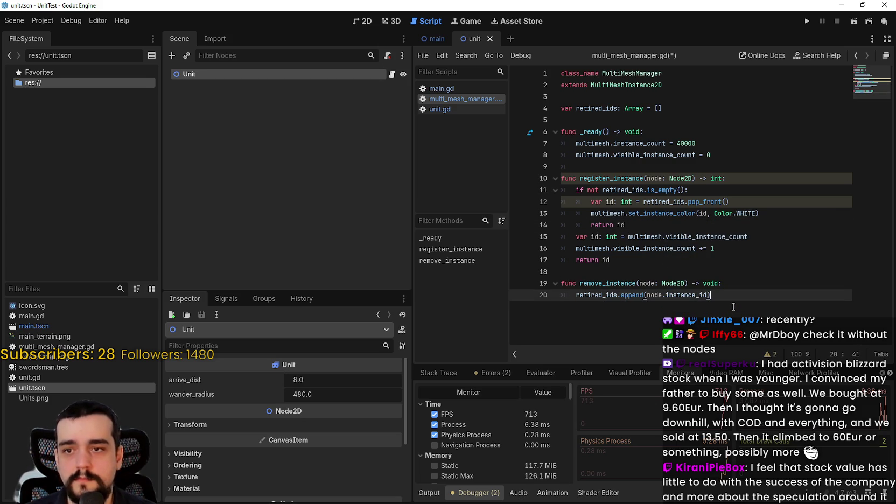
pyautogui.press('Return')
# Add multimesh.set_instance_color(node.instance_id, Color.TRANSPARENT) to remove_instance, then start a new line
pyautogui.write('ltimesh.se')
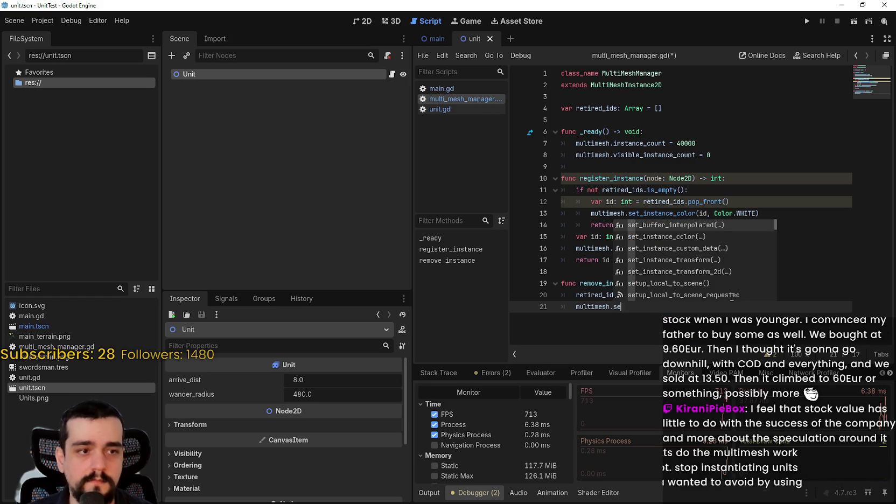
pyautogui.write('t_instance_c')
pyautogui.press('Return')
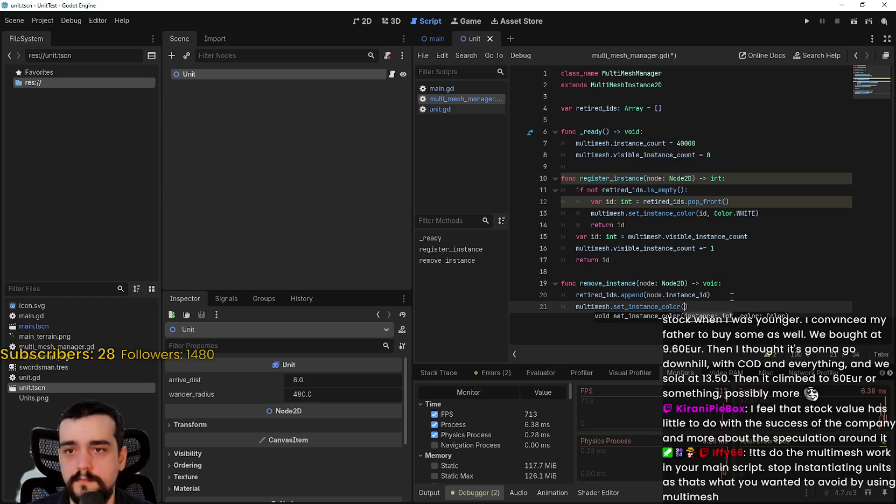
pyautogui.write('e.instanc')
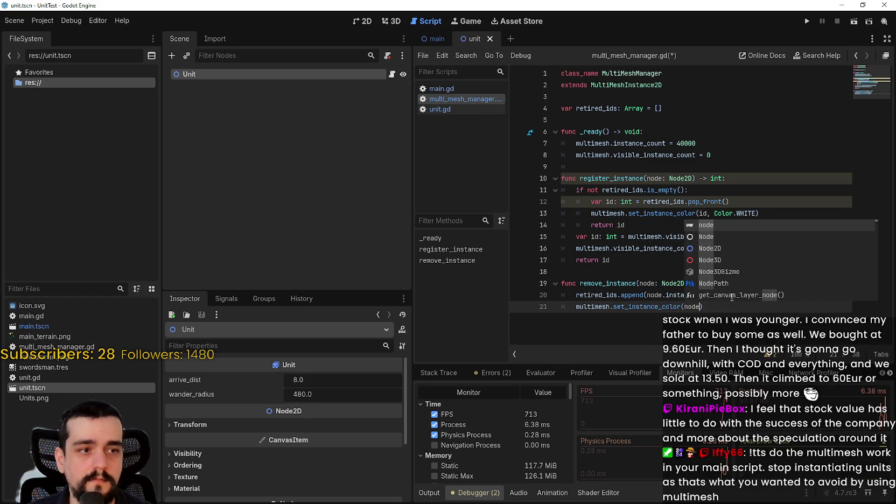
pyautogui.write('e')
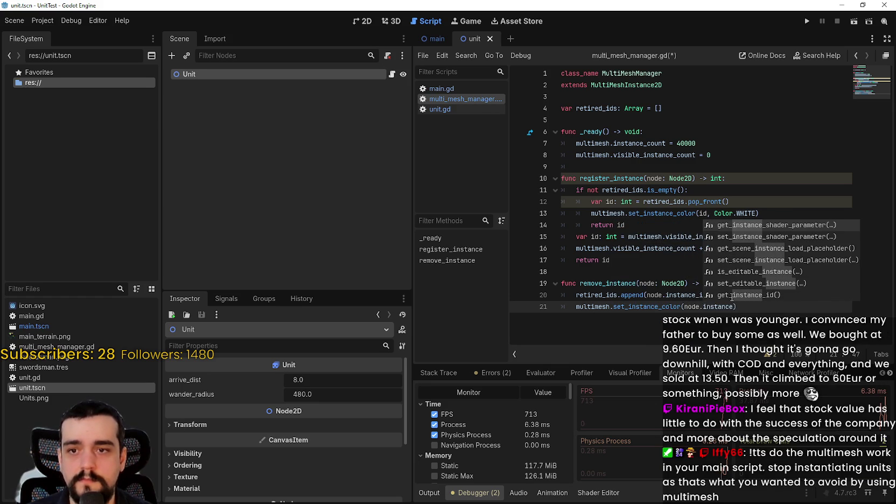
pyautogui.write('_id, C')
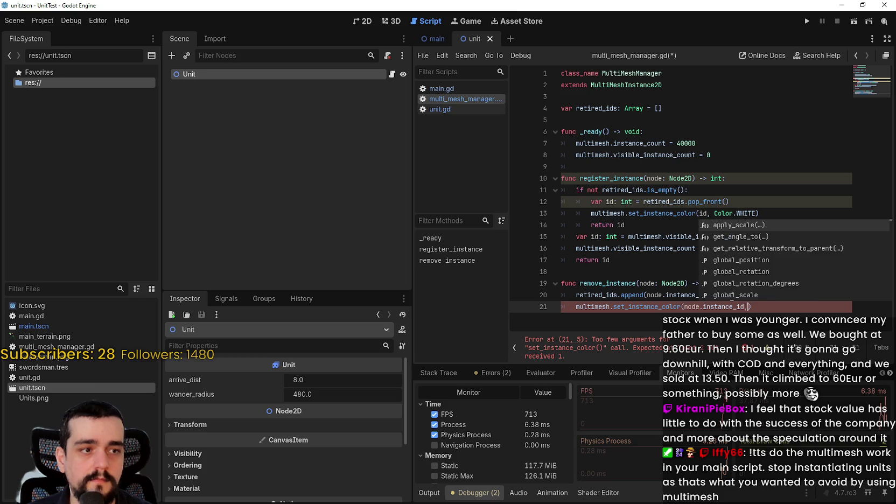
pyautogui.write('olor.')
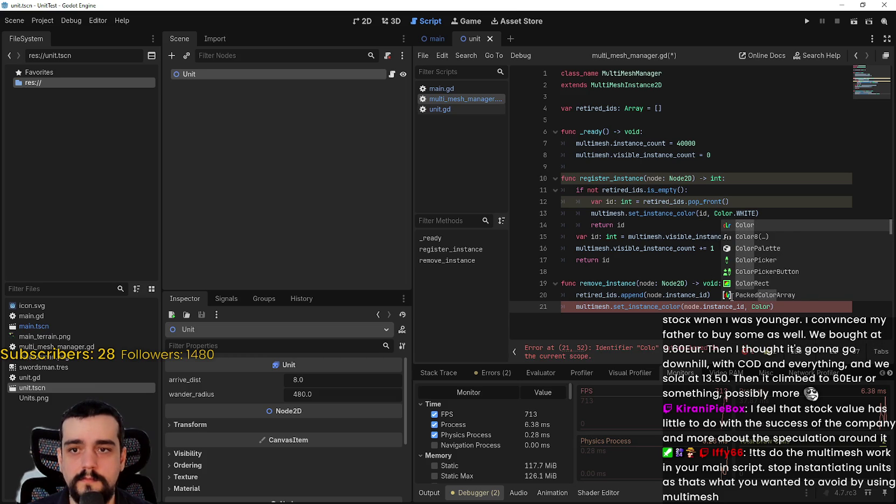
pyautogui.write('TRANSPARENT')
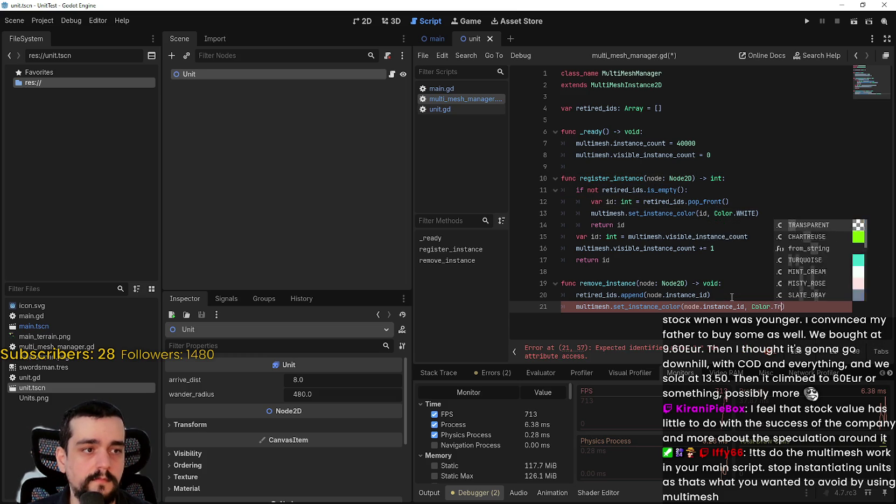
pyautogui.press('Return')
pyautogui.press('End')
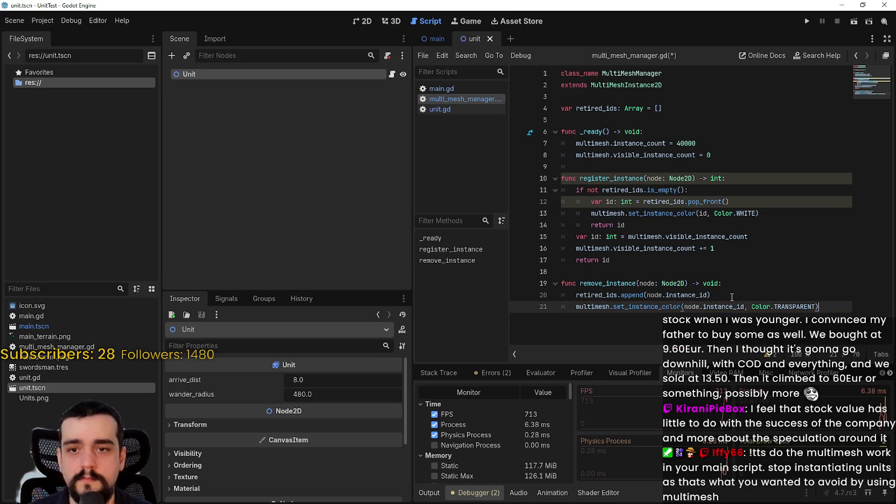
pyautogui.press('Return')
# On line 22 of remove_instance, start a multimesh.set_instance_transform_2d call using autocomplete
pyautogui.write('mu')
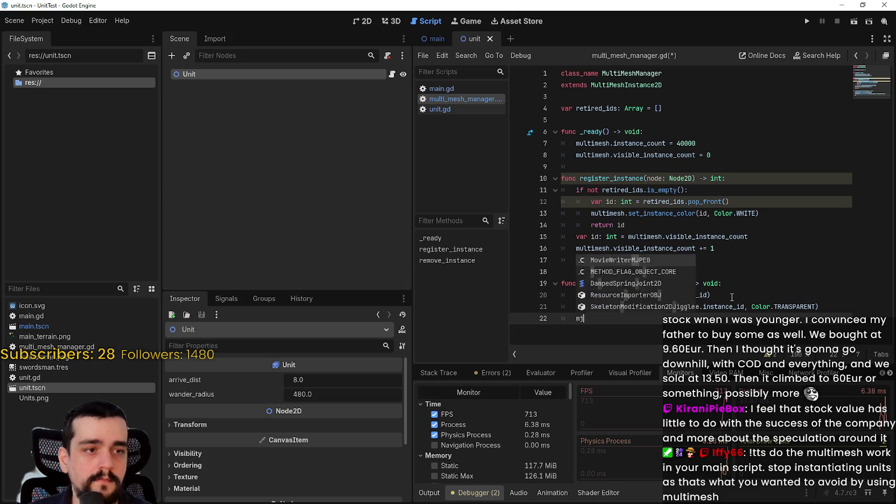
pyautogui.press('BackSpace')
pyautogui.press('BackSpace')
pyautogui.write('ulti')
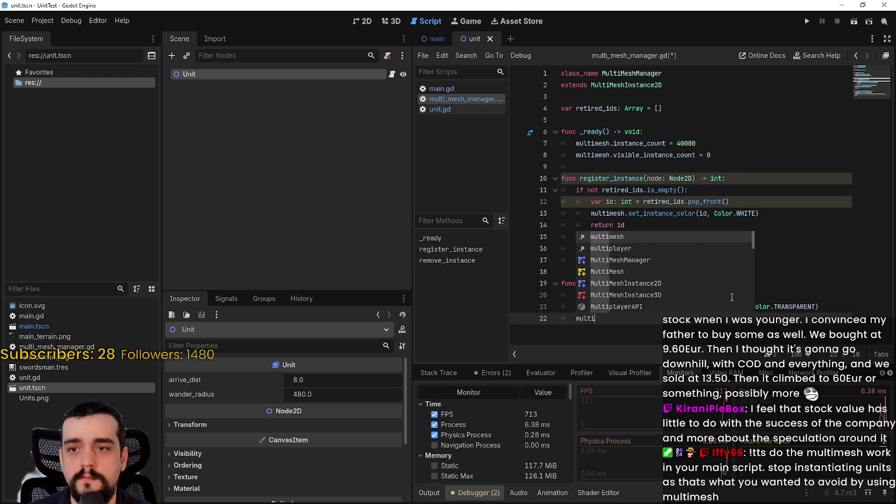
pyautogui.write('mesh.set_instan')
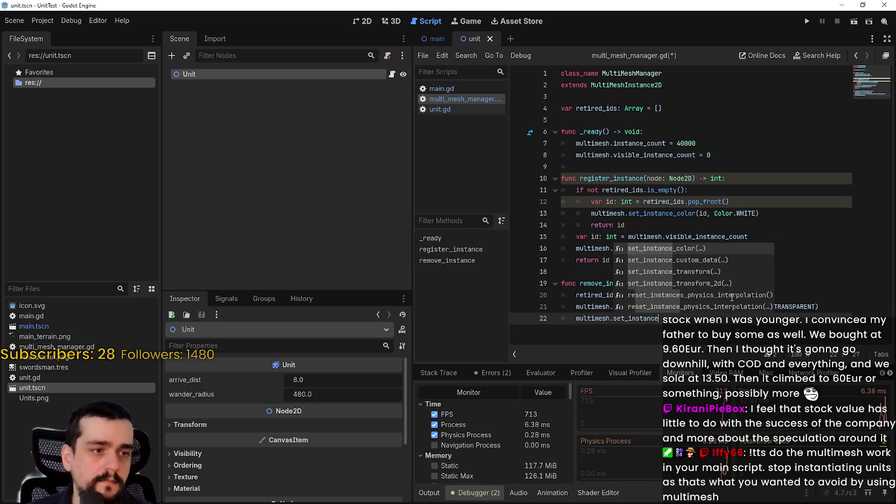
pyautogui.write('ce')
pyautogui.press('Down')
pyautogui.press('Down')
pyautogui.press('Down')
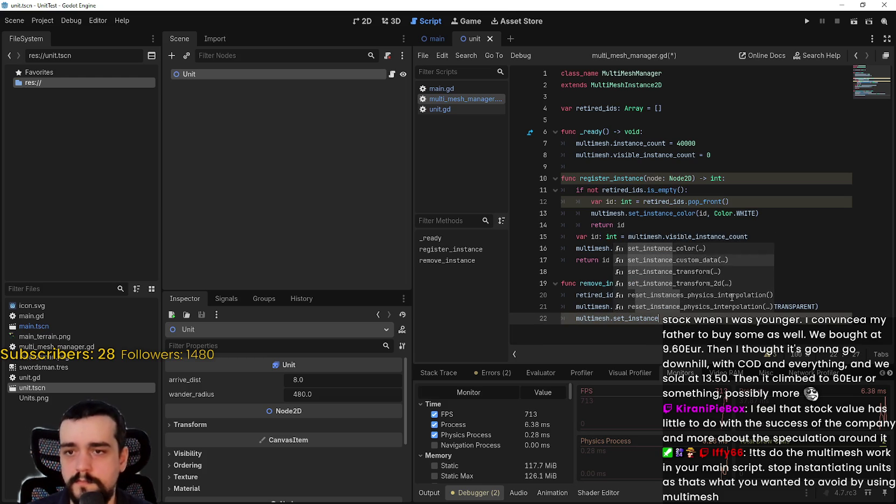
pyautogui.press('Return')
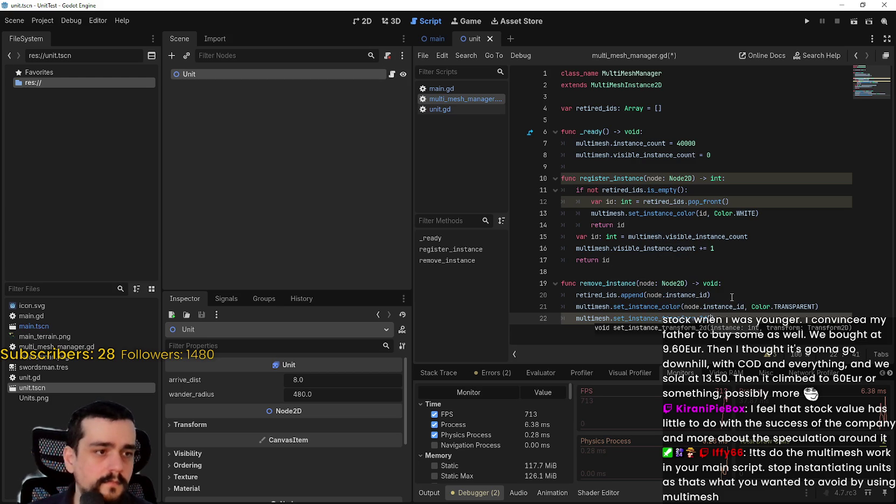
# Pass node.instance_id and a partly written Transform2D(...) argument built with Vector2(16, 16)
pyautogui.write('node.inst')
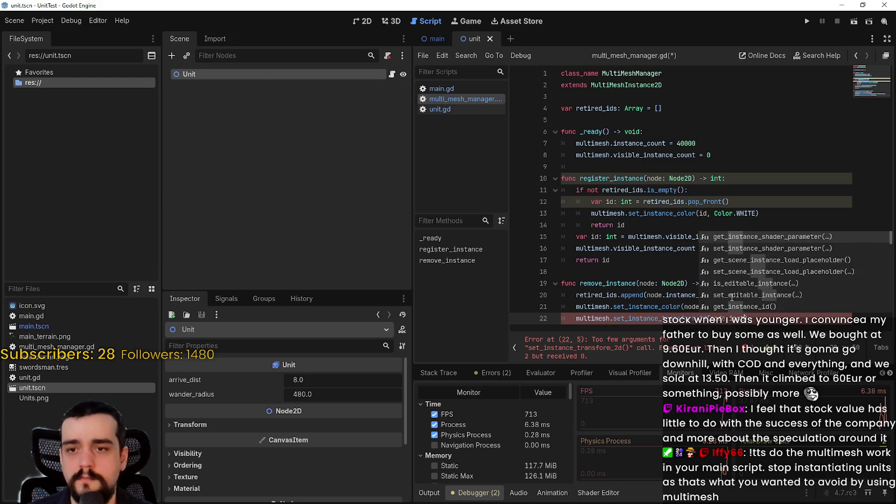
pyautogui.write('ance_id')
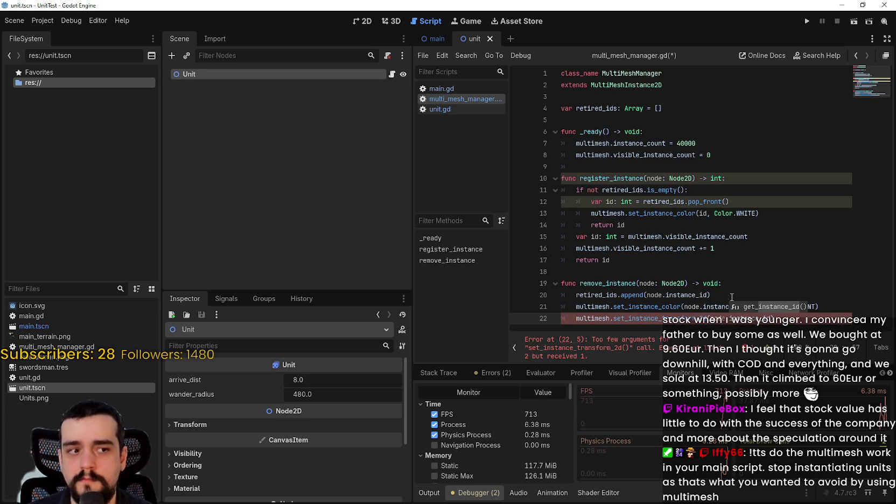
pyautogui.write(', ')
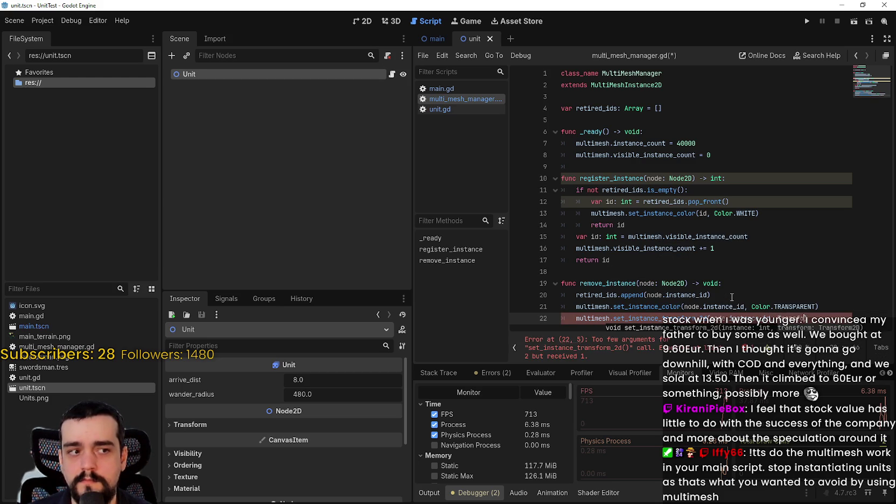
pyautogui.write('Transform')
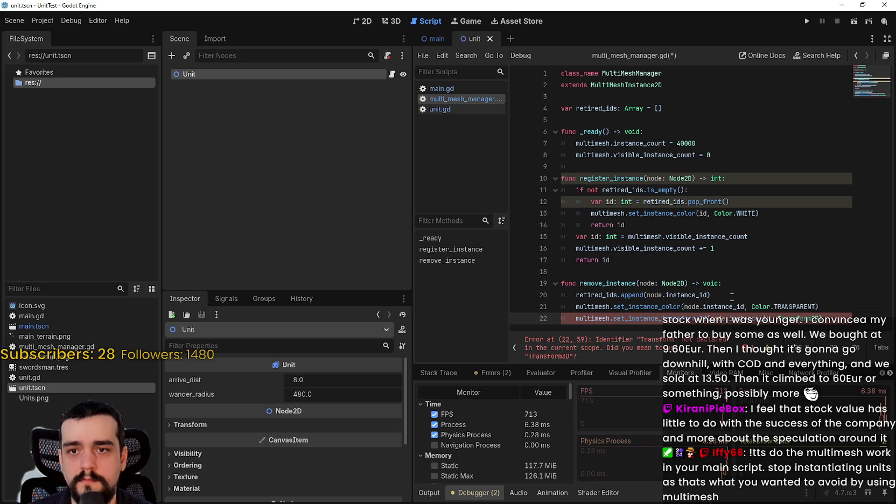
pyautogui.press('Return')
pyautogui.write('(')
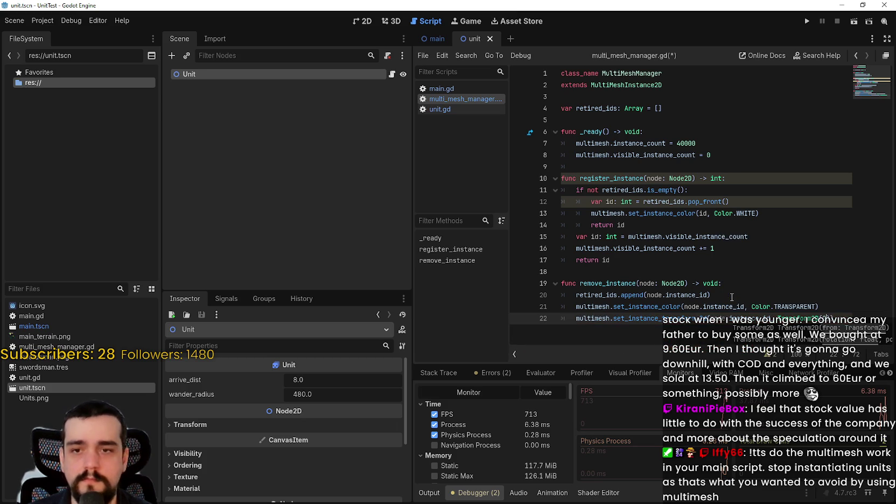
pyautogui.write('0')
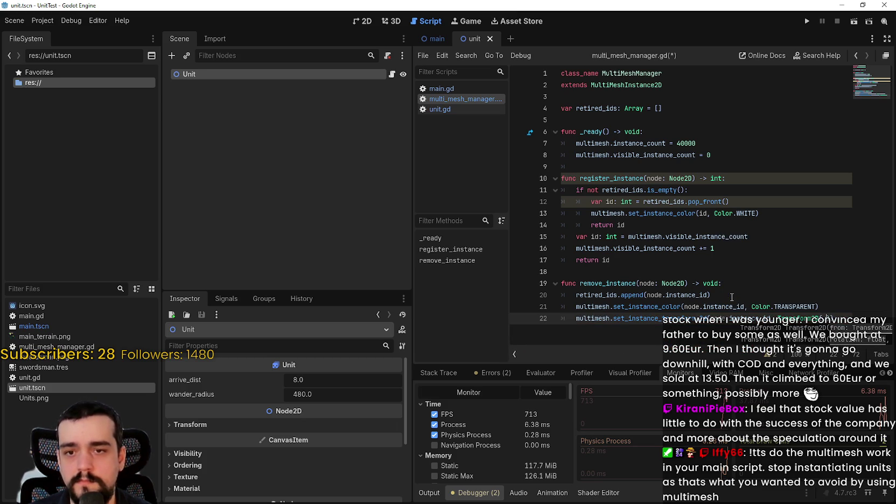
pyautogui.write(',')
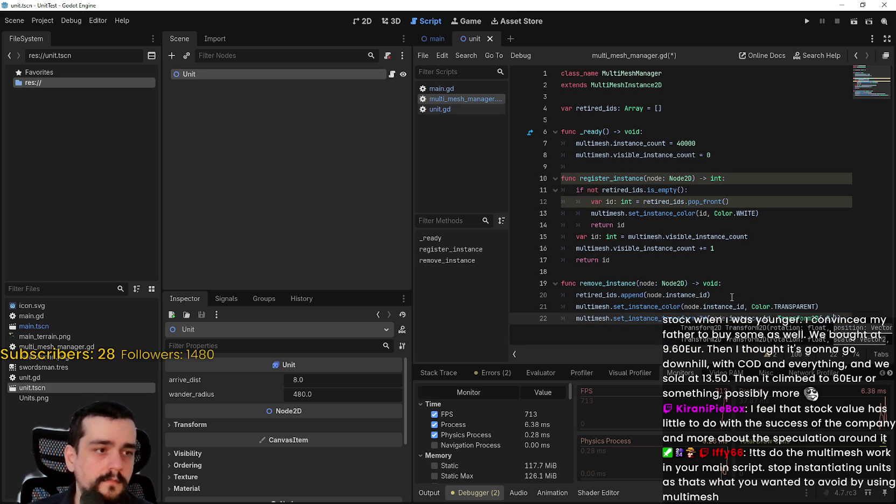
pyautogui.write(' Vector2(')
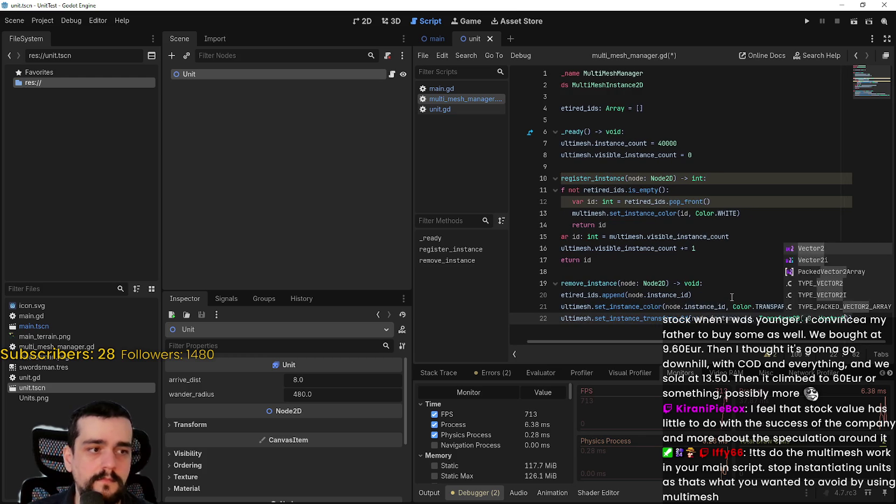
pyautogui.write('16, 16')
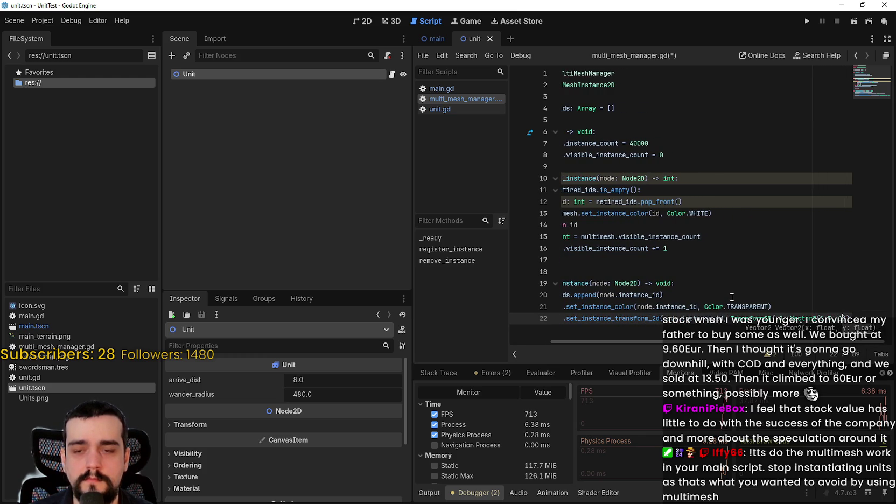
pyautogui.write('))')
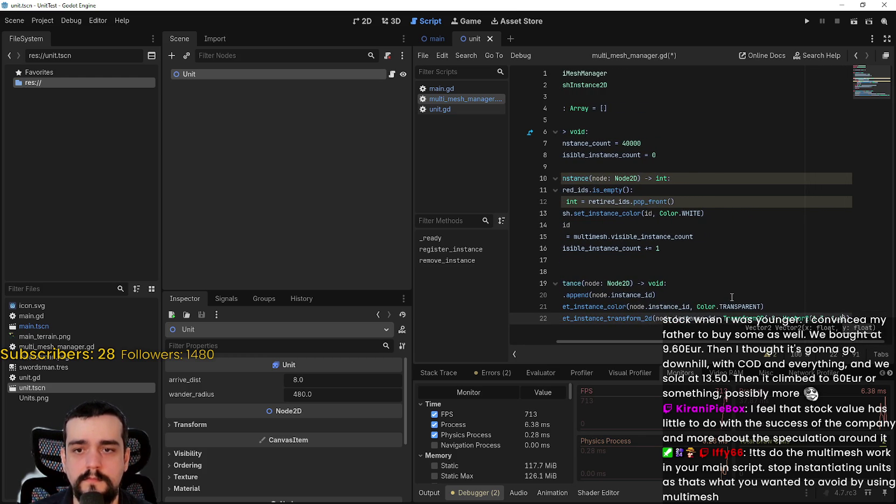
pyautogui.write('),')
pyautogui.hscroll(2, 732, 297)
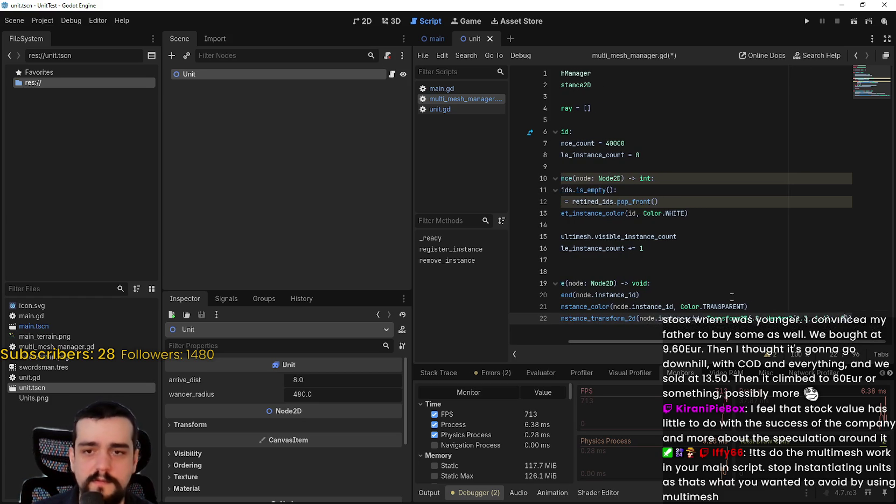
pyautogui.write('Vector')
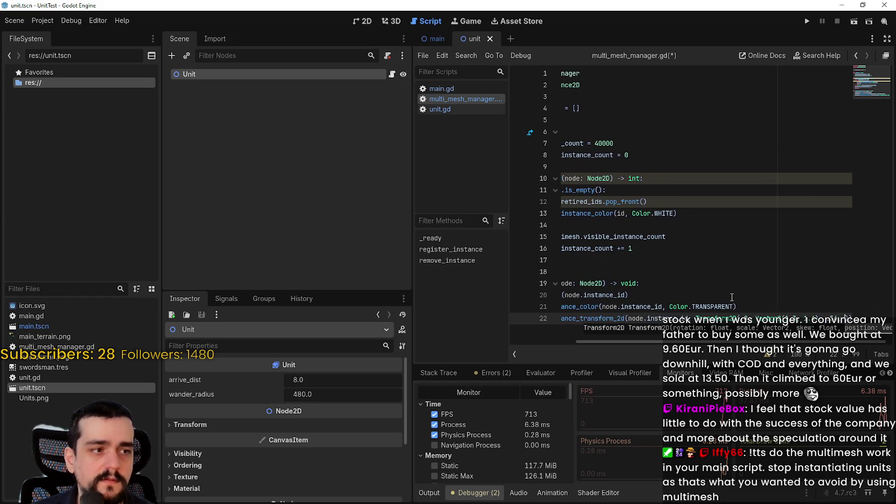
pyautogui.press('Return')
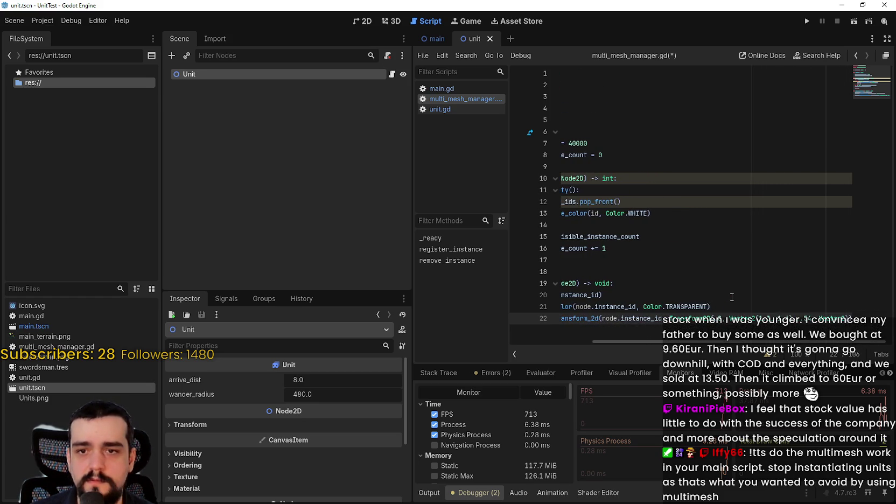
pyautogui.write('(')
pyautogui.hscroll(4, 732, 297)
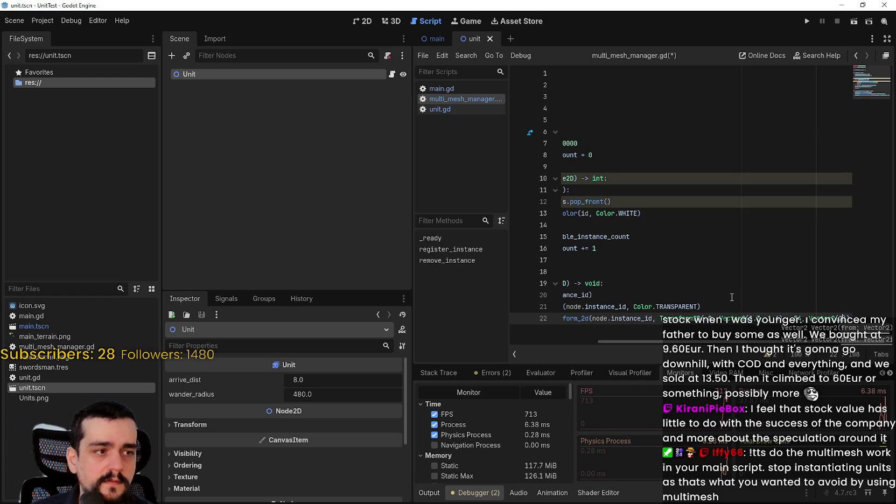
pyautogui.hscroll(5, 732, 296)
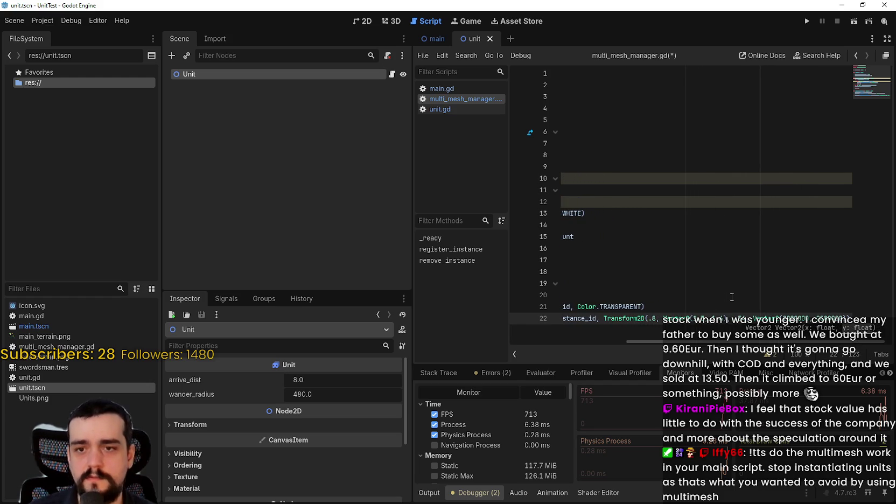
pyautogui.hscroll(1, 756, 330)
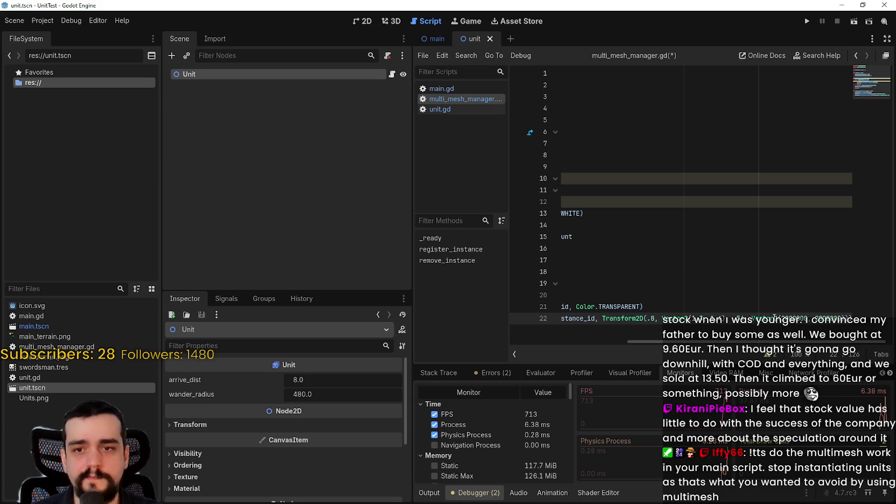
pyautogui.hotkey('alt', 'Tab')
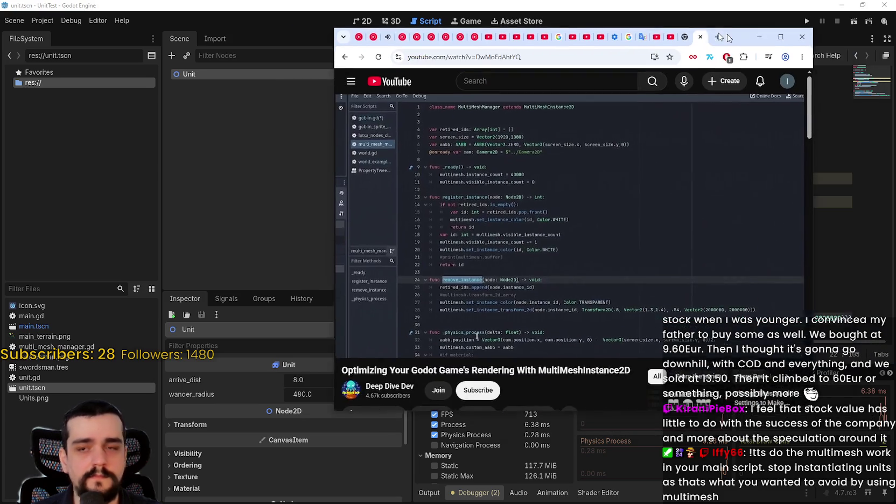
# Maximize the tutorial video to study its MultiMeshManager script, then return to Godot
pyautogui.press('super+Up')
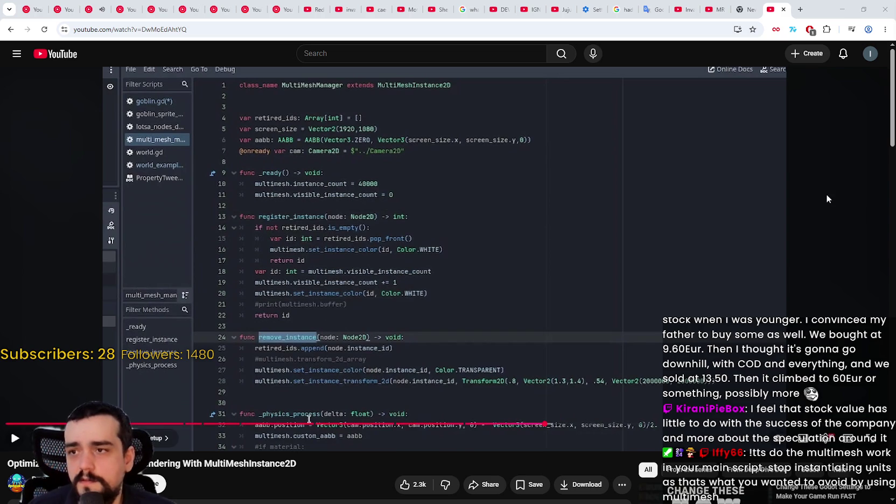
pyautogui.hotkey('alt', 'Tab')
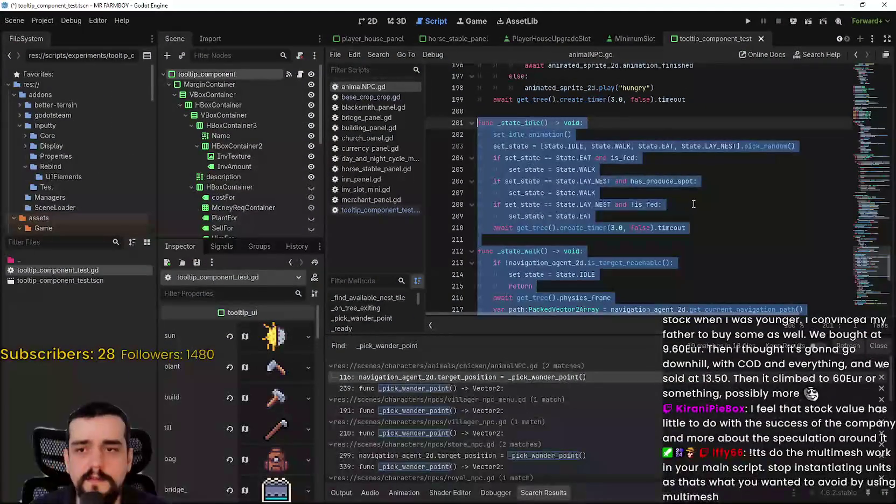
# Minimize the MR FARMBOY Godot window to return to the UnitTest project's multi_mesh_manager.gd
pyautogui.scroll(3, 686, 207)
pyautogui.scroll(20, 685, 207)
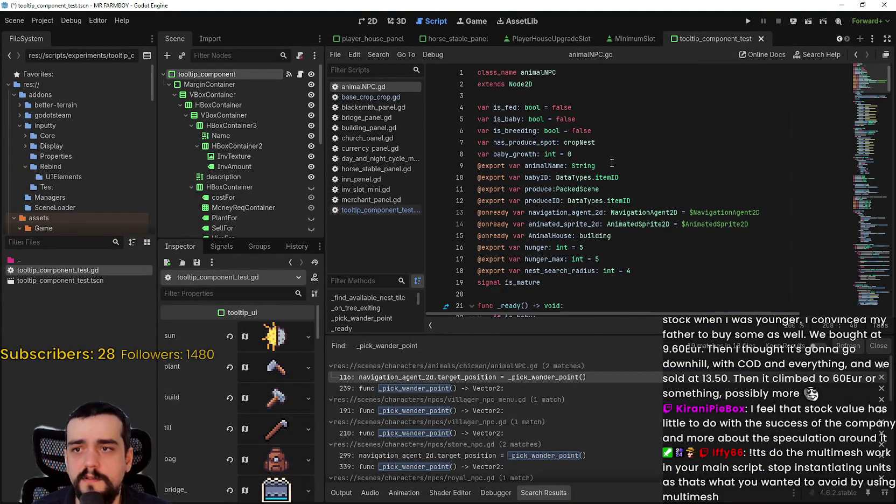
pyautogui.click(834, 4)
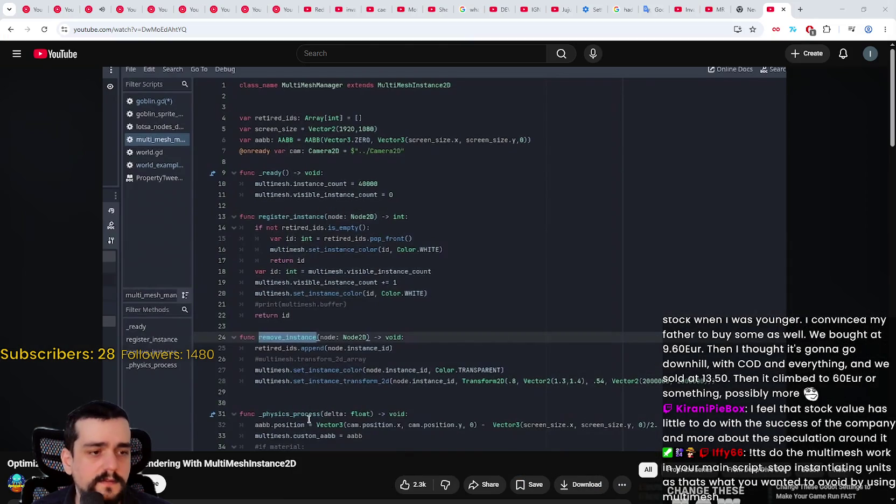
pyautogui.hotkey('alt', 'Tab')
pyautogui.scroll(-3, 610, 209)
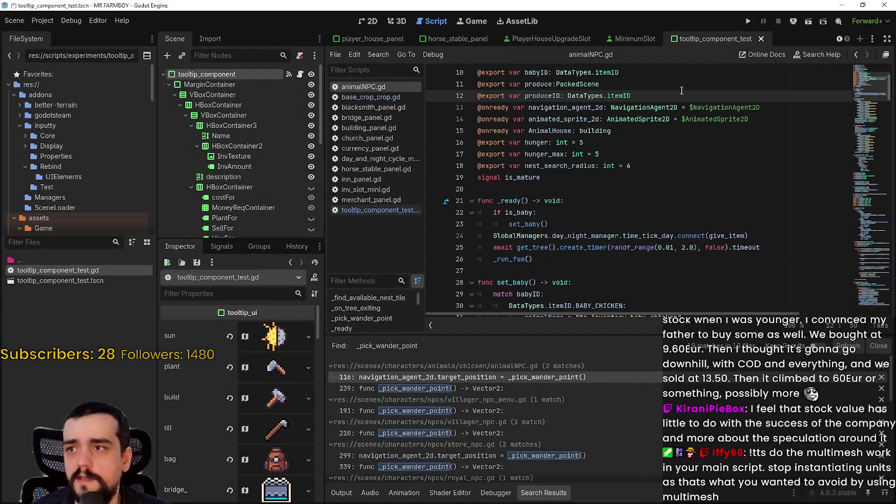
pyautogui.click(841, 5)
pyautogui.hotkey('alt', 'Tab')
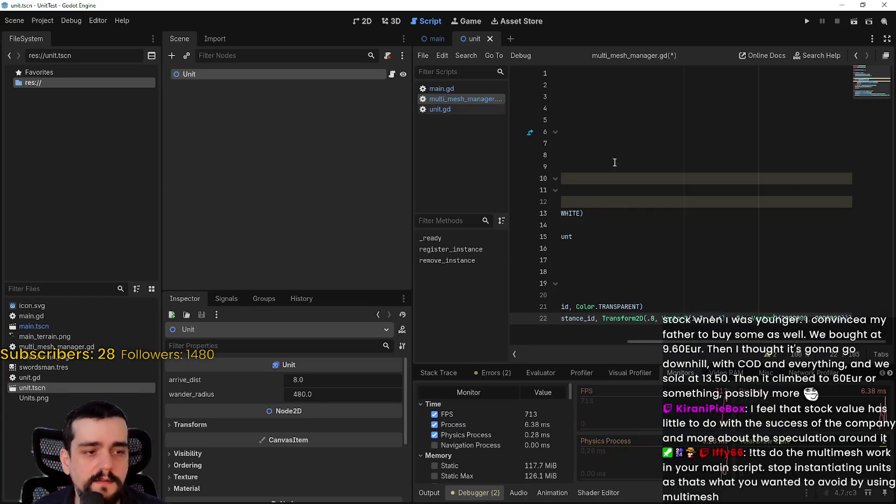
# Undo the last edit, open main.gd and select the unit-spawning lines in _ready
pyautogui.hotkey('ctrl', 'z')
pyautogui.click(668, 236)
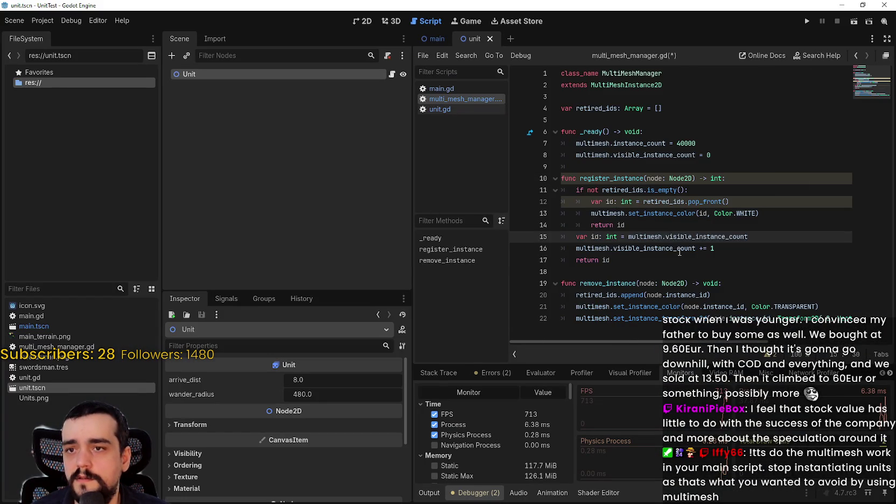
pyautogui.click(463, 89)
pyautogui.scroll(-2, 700, 215)
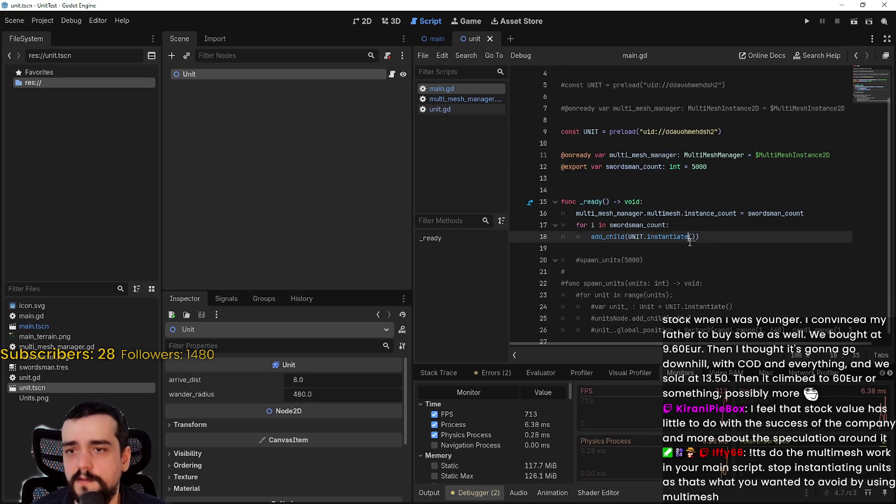
pyautogui.click(726, 232)
pyautogui.moveTo(726, 232); pyautogui.dragTo(558, 204)
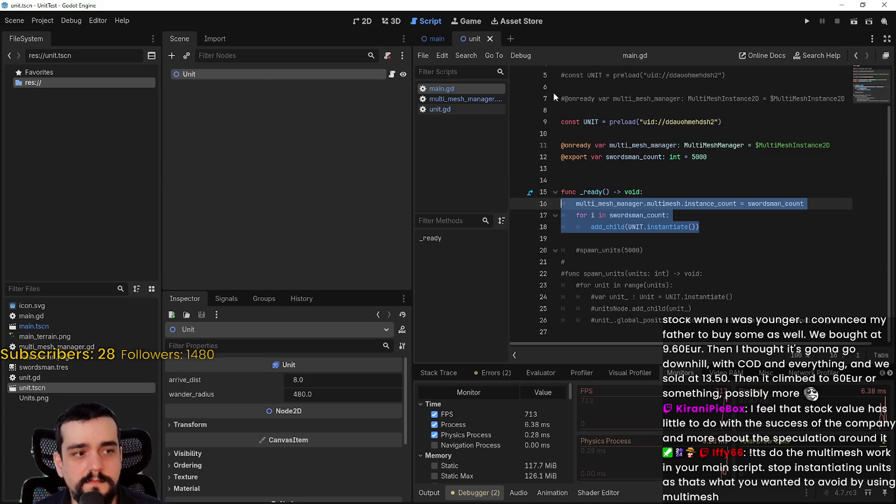
# Review the UNIT preload and declarations on lines 8–13, then return to line 19
pyautogui.click(657, 180)
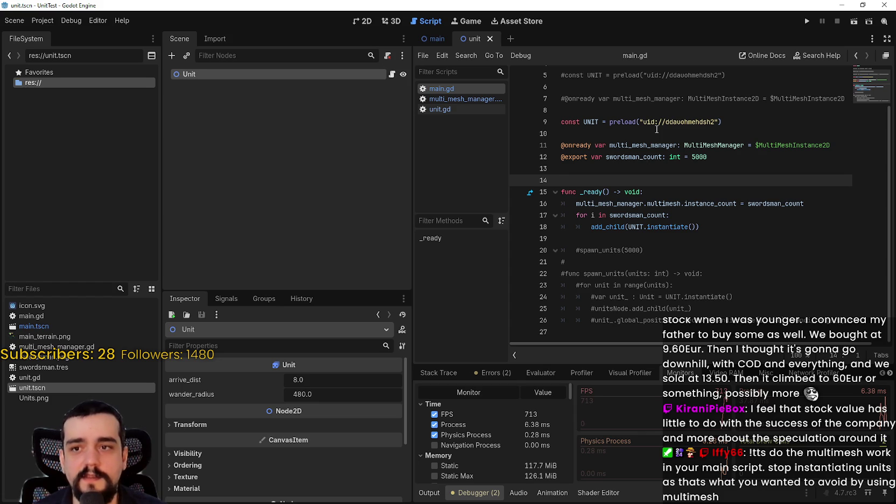
pyautogui.click(683, 129)
pyautogui.doubleClick(683, 123)
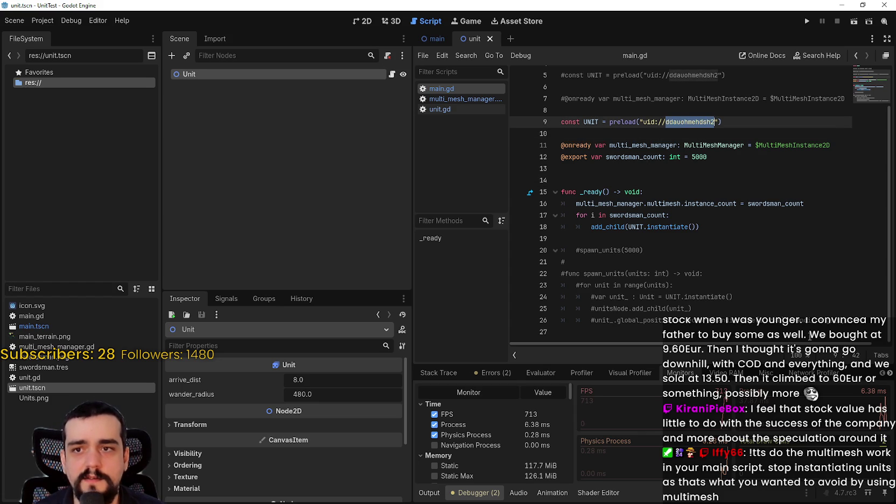
pyautogui.moveTo(610, 122); pyautogui.dragTo(552, 109)
pyautogui.moveTo(724, 122); pyautogui.dragTo(555, 113)
pyautogui.moveTo(562, 180); pyautogui.dragTo(560, 110)
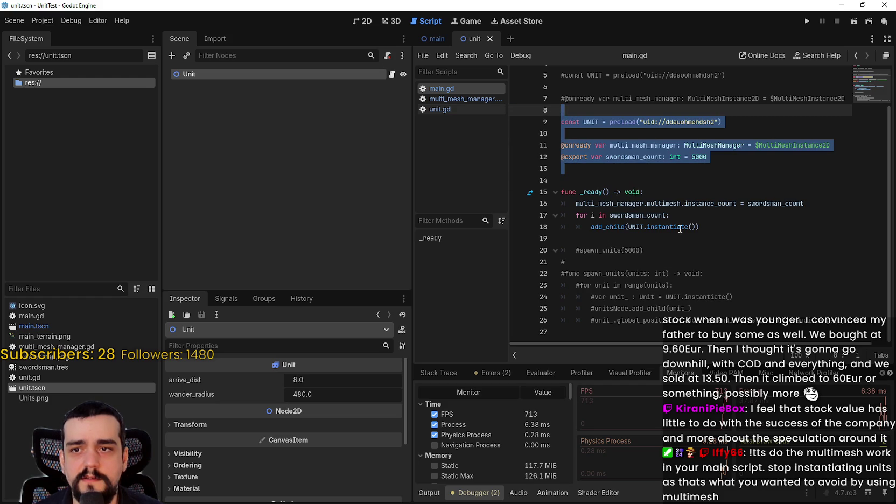
pyautogui.click(639, 229)
pyautogui.click(730, 236)
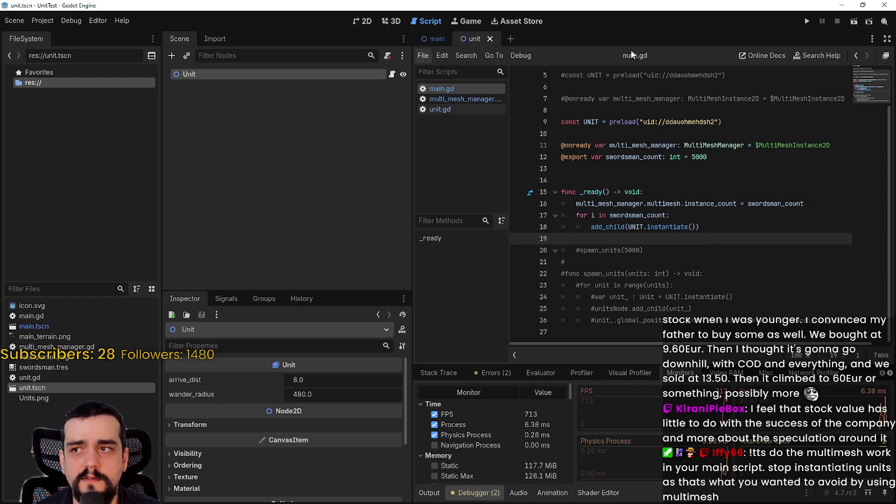
# Run the project with 5000 units and inspect a spawned Unit node in the Remote scene tree
pyautogui.click(806, 22)
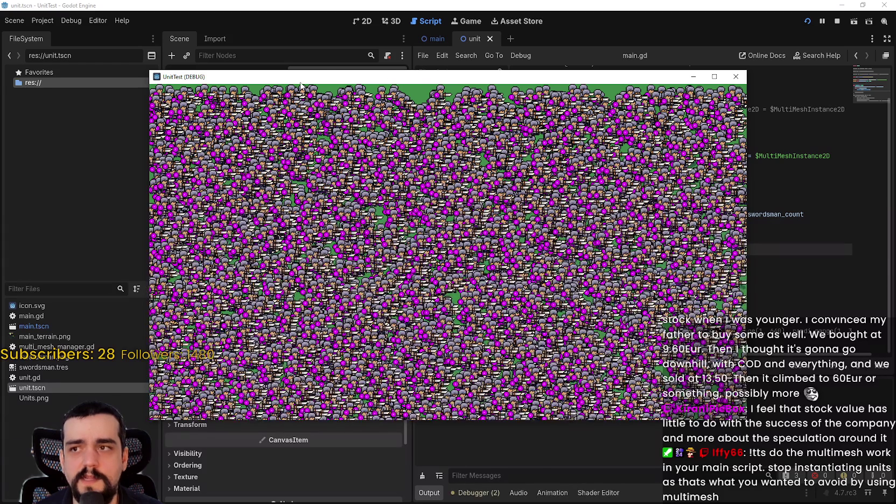
pyautogui.moveTo(300, 85); pyautogui.dragTo(515, 80)
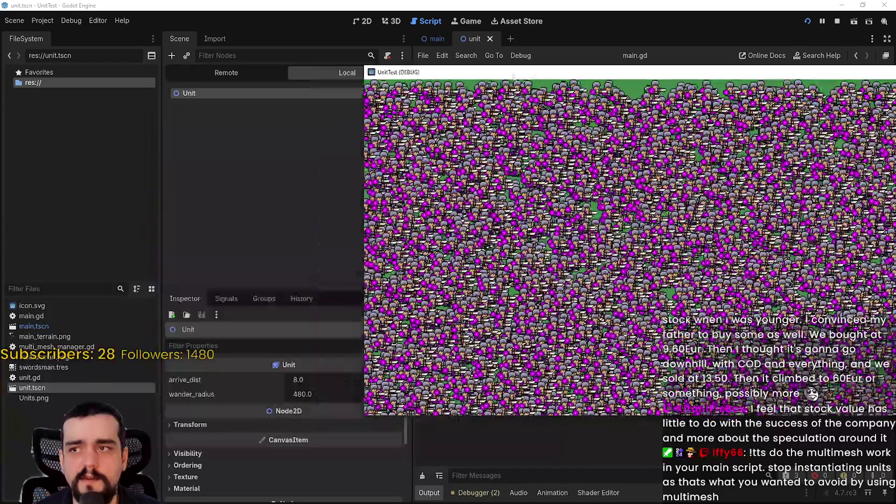
pyautogui.click(261, 72)
pyautogui.scroll(5, 258, 217)
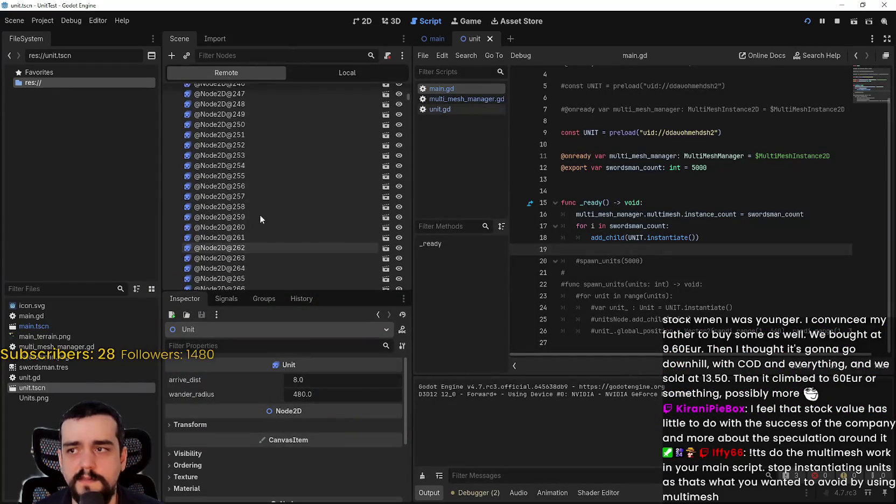
pyautogui.moveTo(408, 97); pyautogui.dragTo(409, 86)
pyautogui.click(240, 154)
pyautogui.click(216, 142)
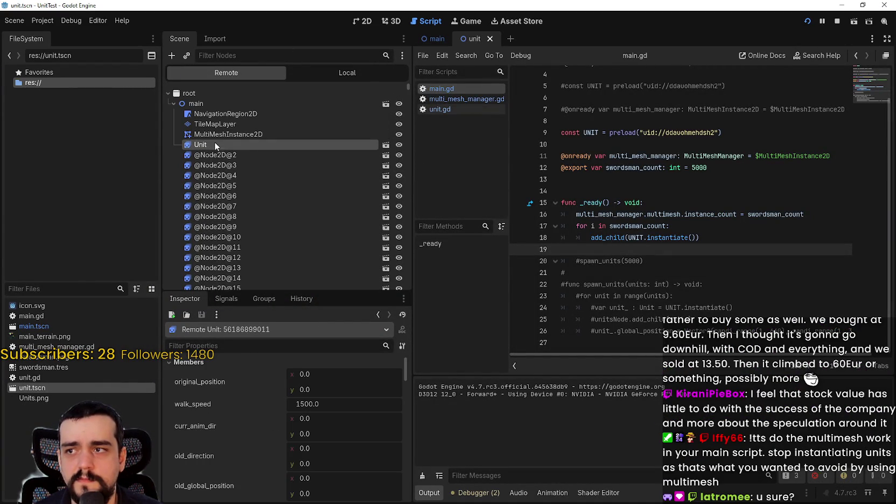
pyautogui.hotkey('shift', 'Up')
pyautogui.hotkey('shift', 'Up')
pyautogui.hotkey('shift', 'Up')
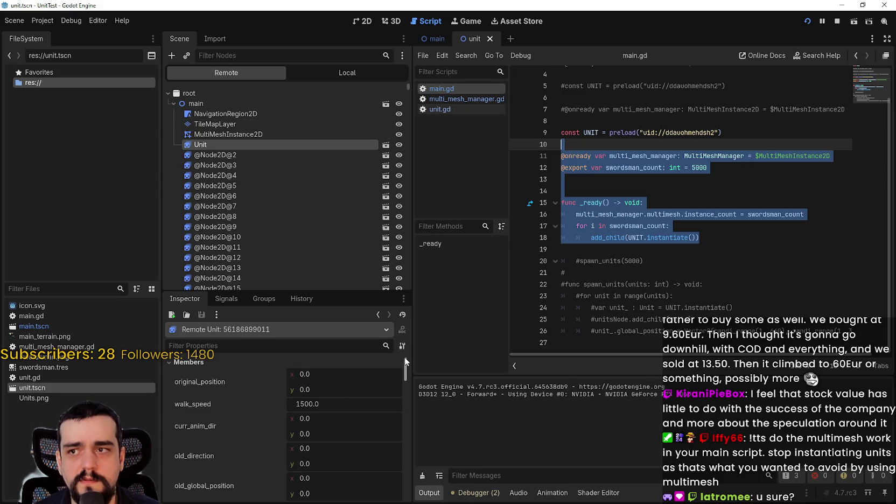
pyautogui.click(458, 106)
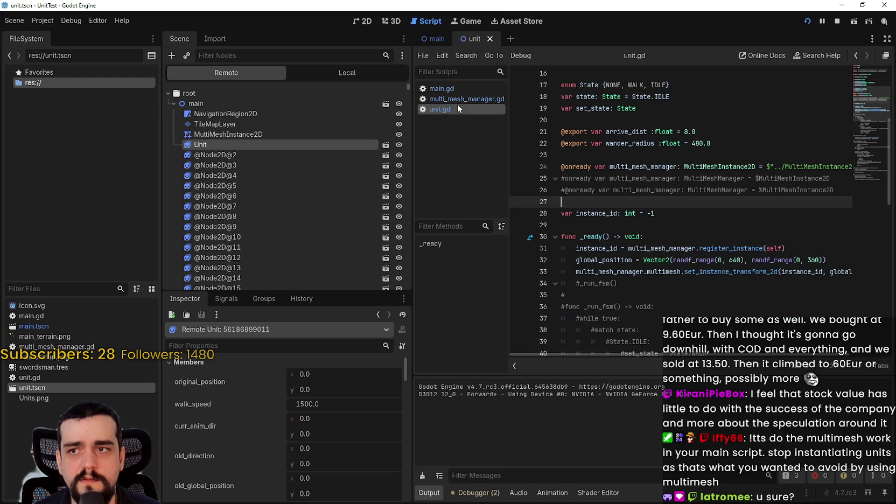
# Read unit.gd's _ready code, checking the random global_position line and multi_mesh_manager reference
pyautogui.scroll(-1, 777, 250)
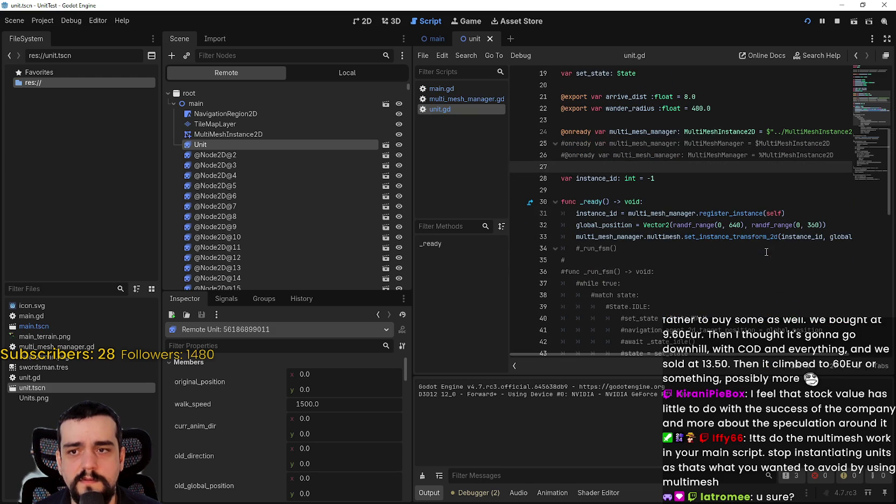
pyautogui.click(769, 240)
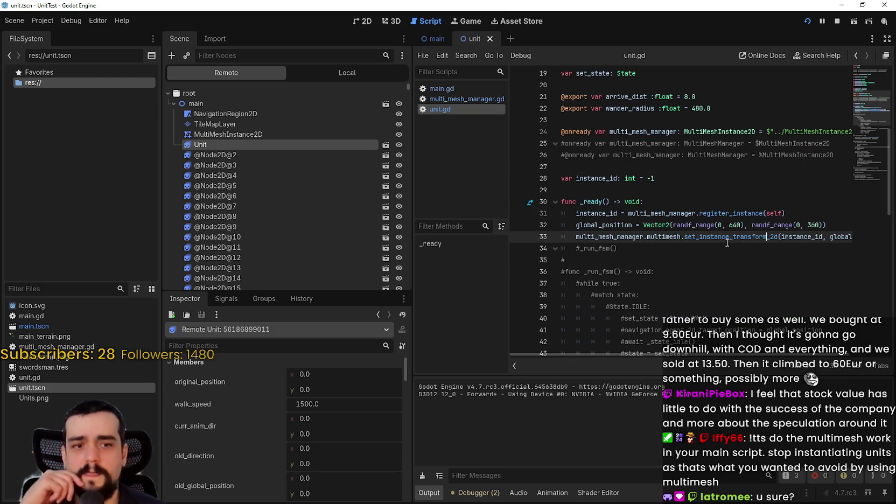
pyautogui.click(665, 166)
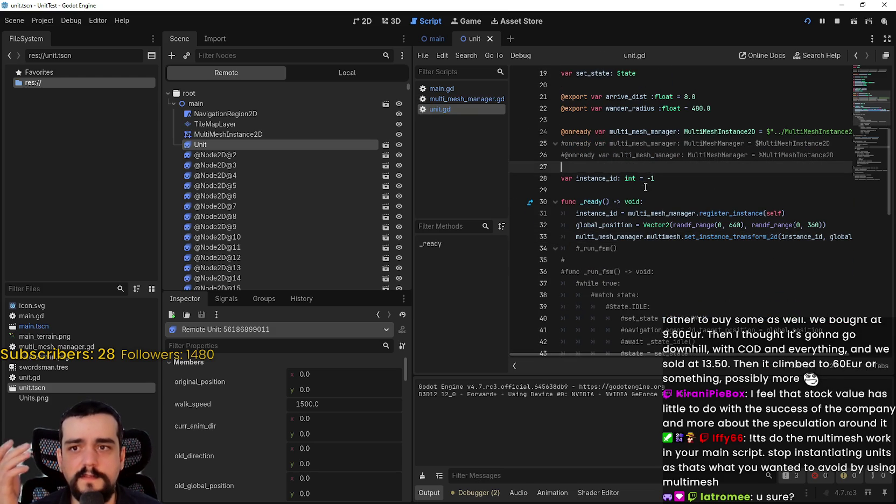
pyautogui.scroll(4, 776, 218)
pyautogui.scroll(3, 776, 218)
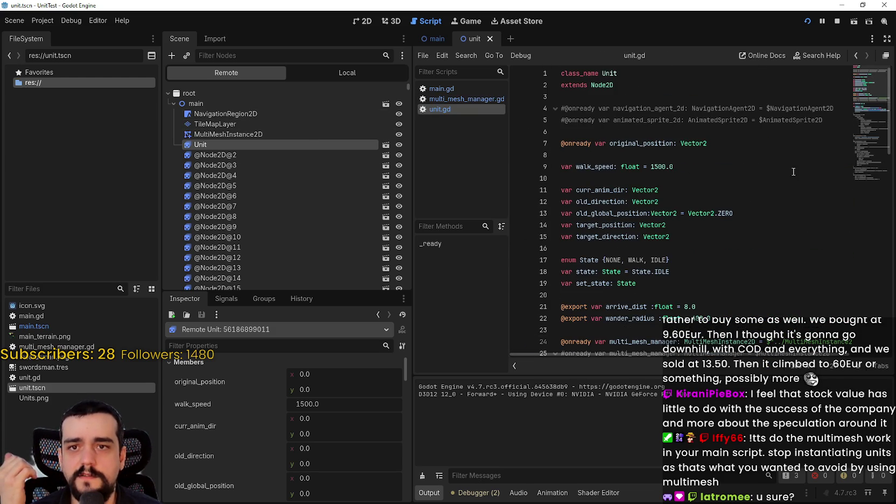
pyautogui.scroll(-1, 862, 100)
pyautogui.moveTo(867, 93); pyautogui.dragTo(860, 116)
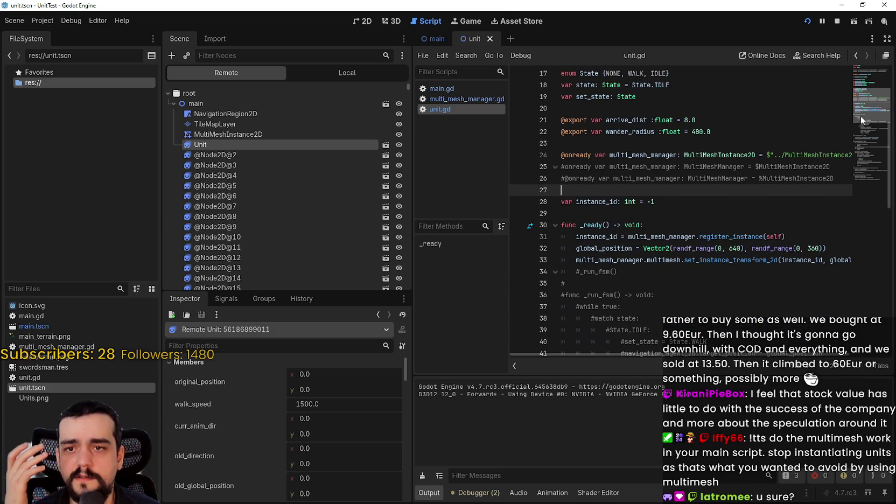
pyautogui.scroll(-1, 859, 117)
pyautogui.click(632, 201)
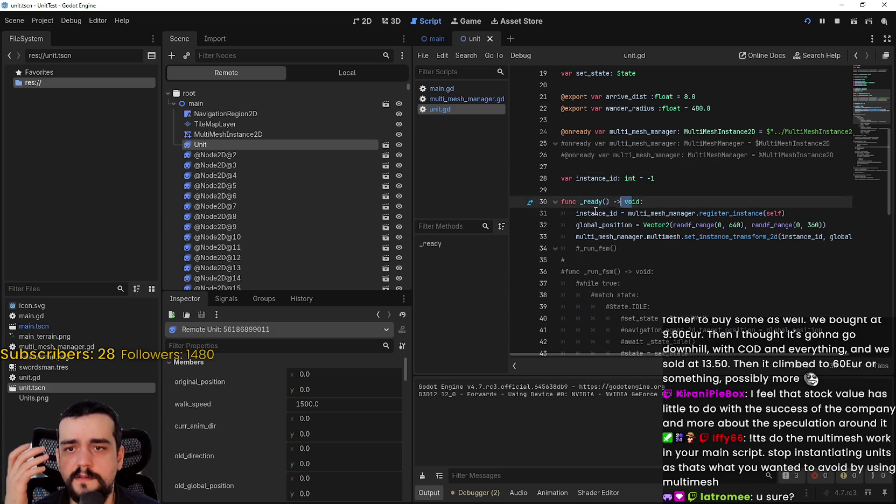
pyautogui.keyDown('shift'); pyautogui.click(557, 212); pyautogui.keyUp('shift')
pyautogui.click(579, 224)
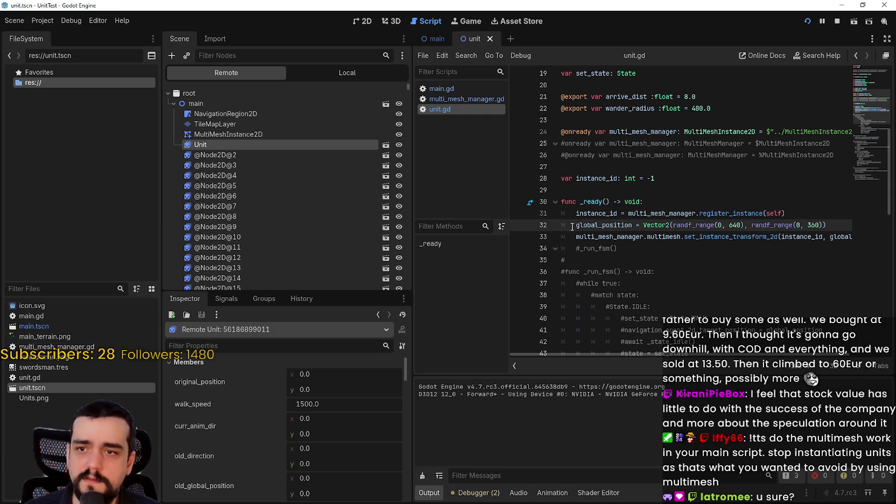
pyautogui.press('Down')
pyautogui.press('Down')
pyautogui.press('Down')
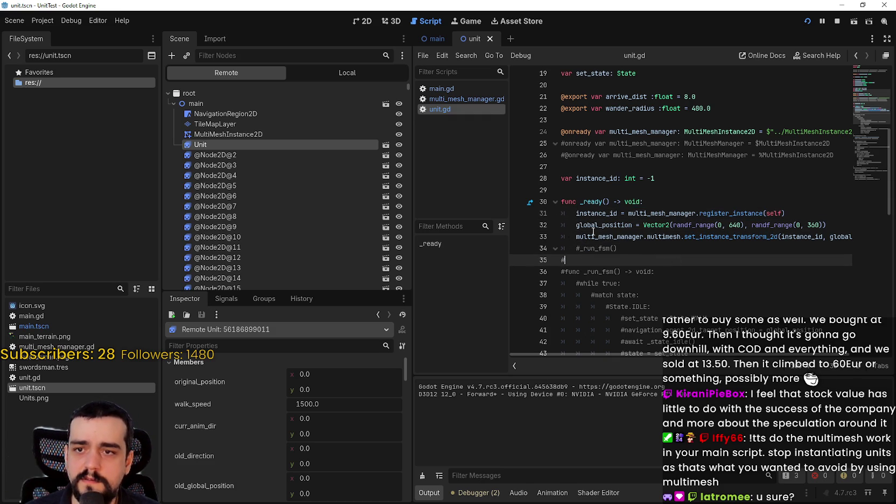
pyautogui.moveTo(575, 227)
pyautogui.mouseDown()
pyautogui.moveTo(792, 225)
pyautogui.moveTo(821, 214)
pyautogui.moveTo(829, 221)
pyautogui.mouseUp()
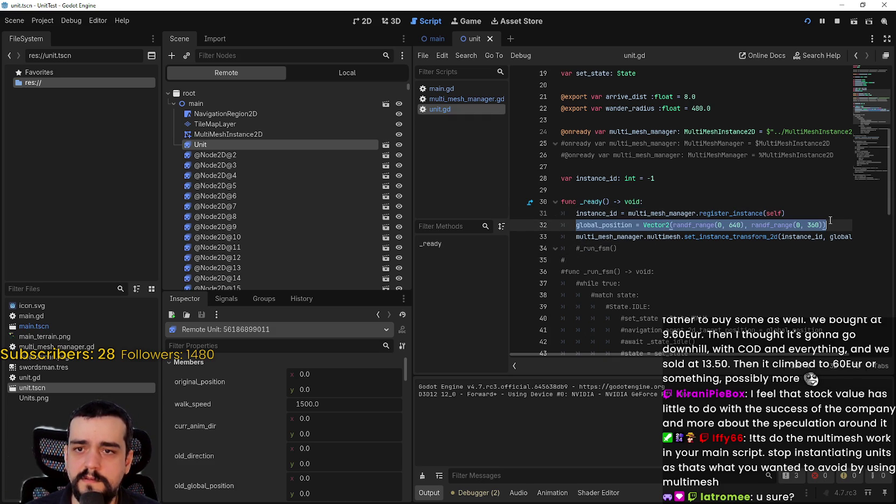
pyautogui.click(614, 237)
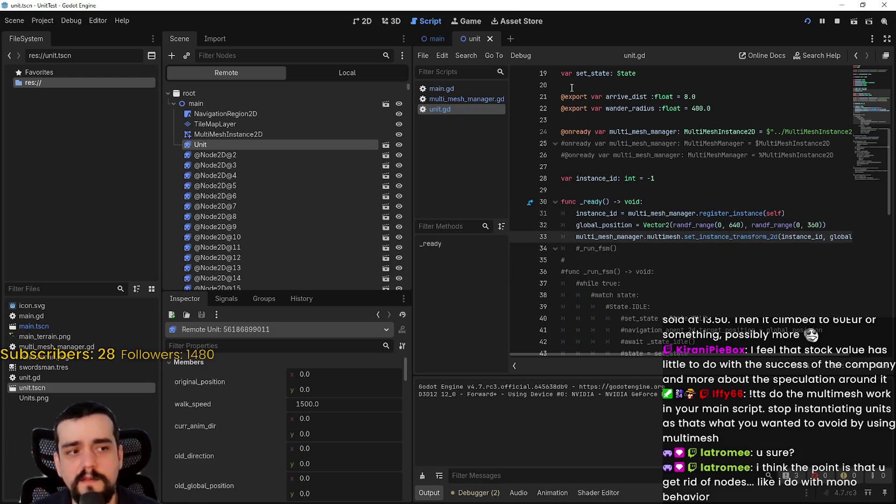
pyautogui.click(578, 225)
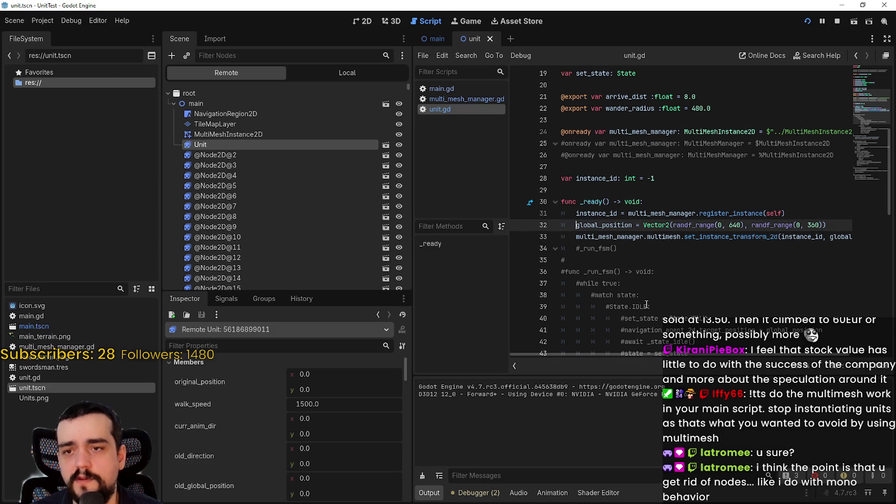
# Widen the code editor so lines 32–35 of unit.gd show in full
pyautogui.moveTo(414, 269); pyautogui.dragTo(354, 269)
pyautogui.click(595, 259)
pyautogui.click(847, 245)
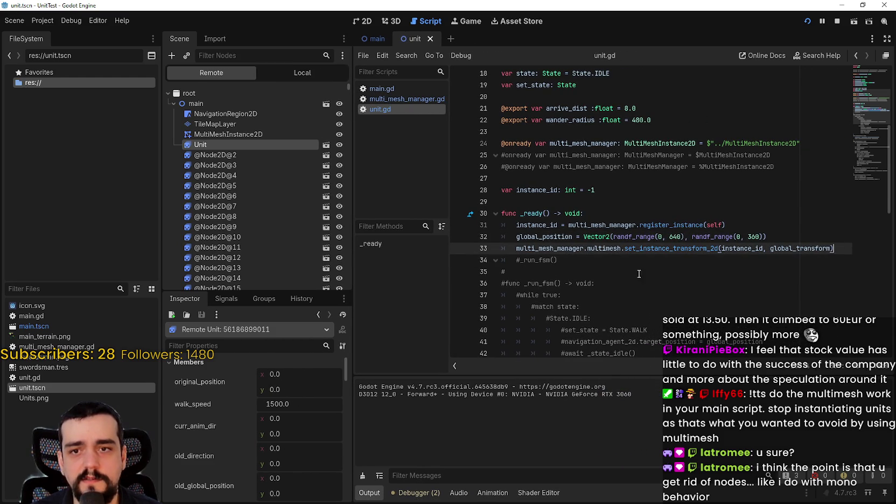
pyautogui.click(518, 234)
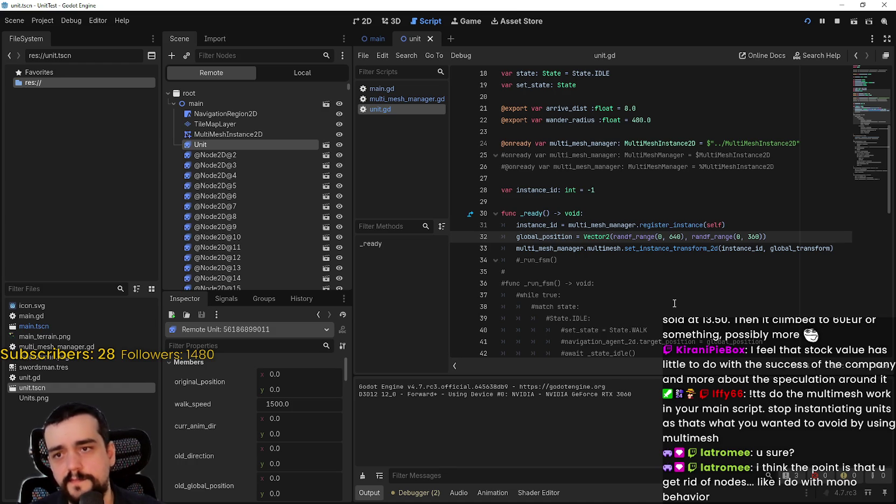
pyautogui.click(656, 275)
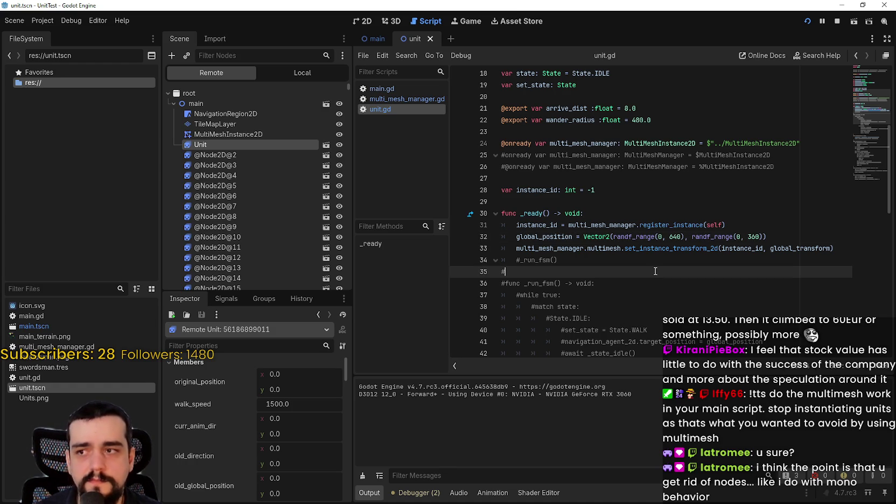
pyautogui.click(261, 215)
pyautogui.scroll(-3, 269, 194)
pyautogui.scroll(2, 273, 179)
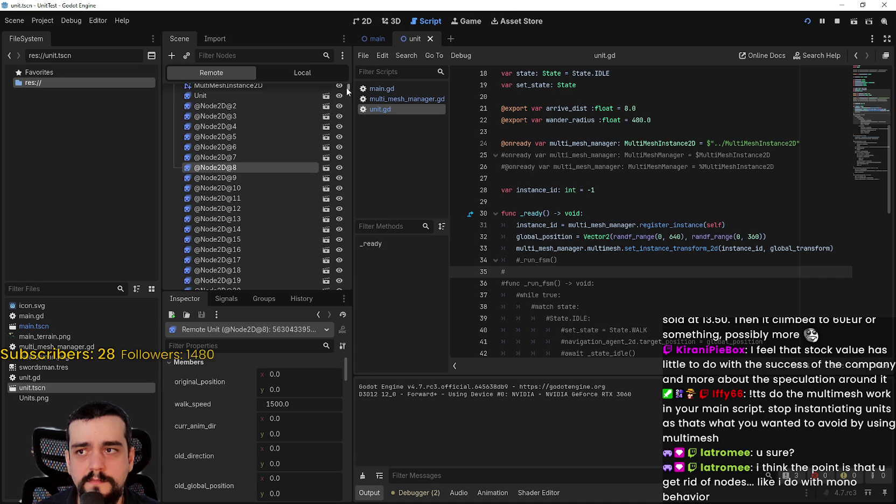
pyautogui.scroll(2, 347, 90)
pyautogui.click(837, 21)
# Add a Node2D child named Units under the main root node in main.tscn
pyautogui.click(377, 39)
pyautogui.rightClick(207, 80)
pyautogui.press('Escape')
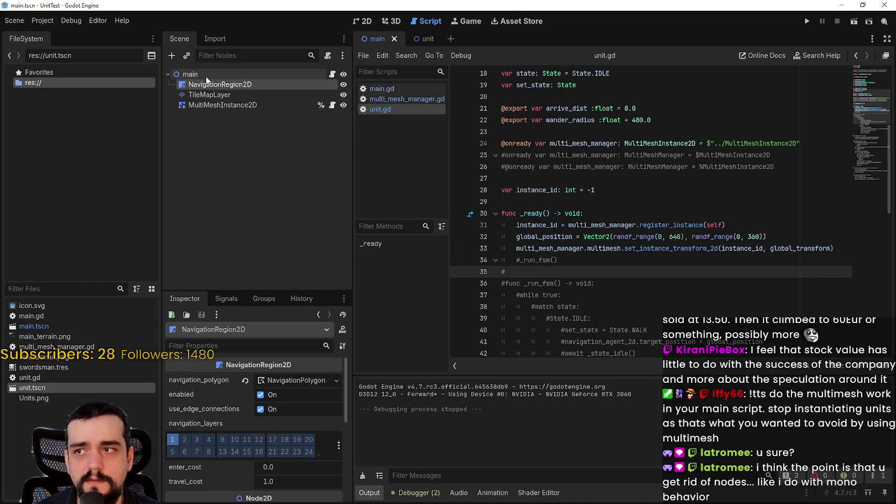
pyautogui.rightClick(206, 76)
pyautogui.click(258, 102)
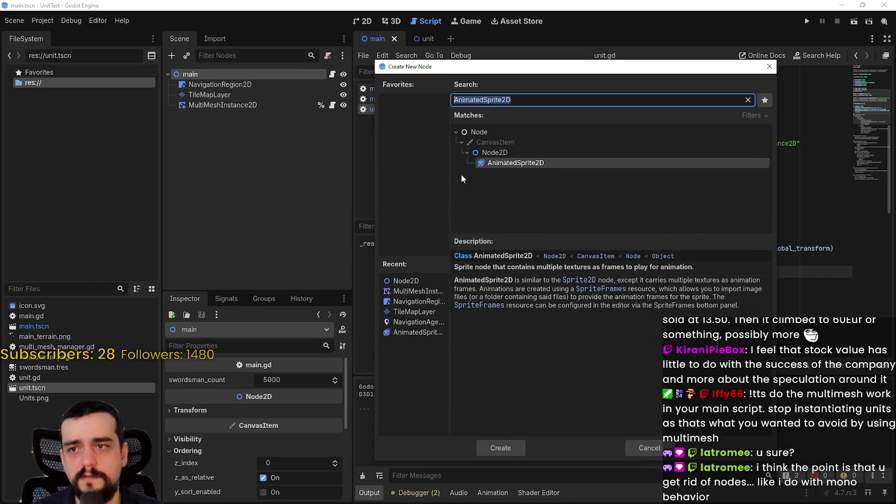
pyautogui.write('uni')
pyautogui.press('BackSpace')
pyautogui.press('BackSpace')
pyautogui.press('BackSpace')
pyautogui.write('Nod')
pyautogui.press('BackSpace')
pyautogui.press('BackSpace')
pyautogui.press('BackSpace')
pyautogui.write('2N')
pyautogui.press('BackSpace')
pyautogui.write('D')
pyautogui.press('Return')
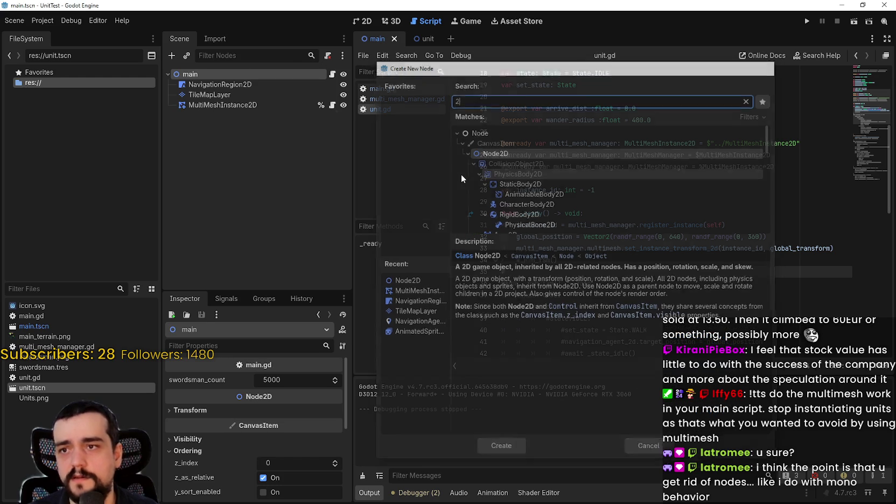
pyautogui.click(219, 114)
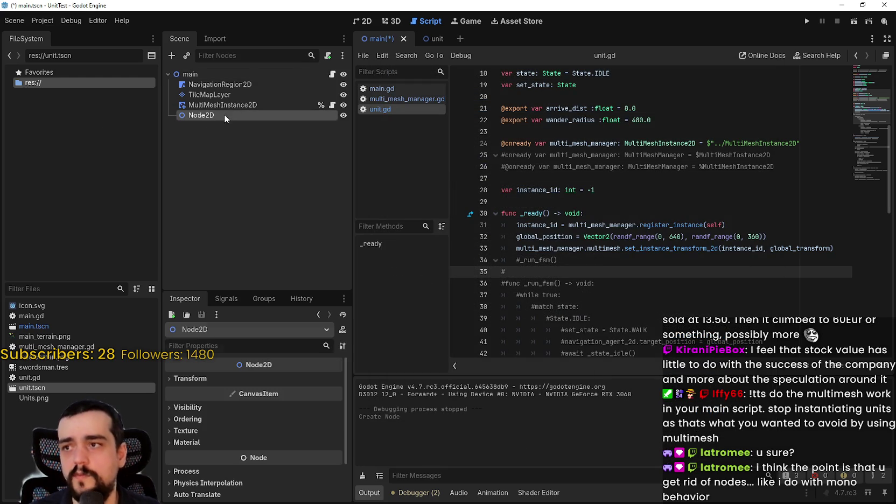
pyautogui.write('Units')
pyautogui.press('Return')
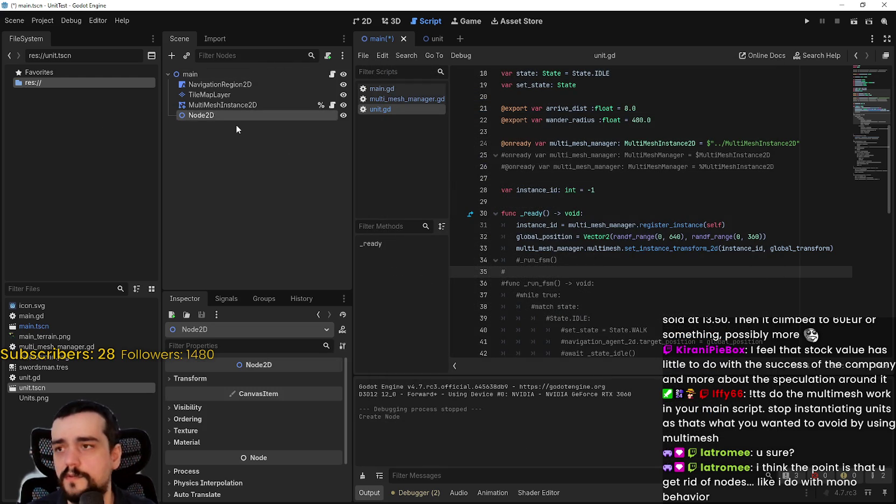
pyautogui.click(551, 181)
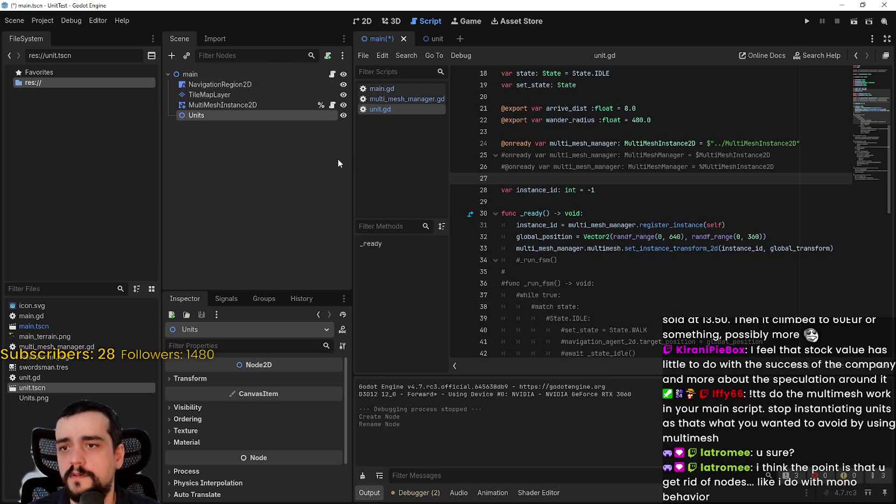
pyautogui.scroll(2, 626, 161)
pyautogui.click(382, 88)
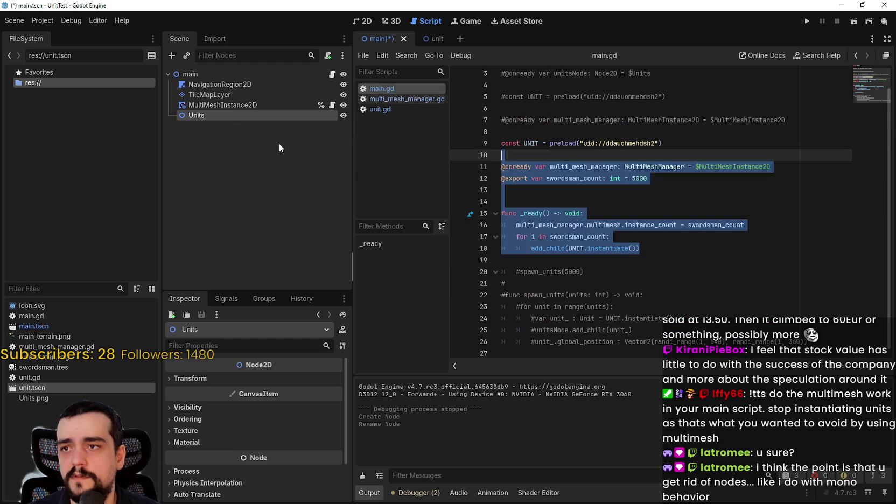
pyautogui.moveTo(205, 115)
pyautogui.mouseDown()
pyautogui.moveTo(582, 143)
pyautogui.moveTo(579, 154)
pyautogui.moveTo(484, 156)
pyautogui.moveTo(259, 121)
pyautogui.moveTo(275, 149)
pyautogui.mouseUp()
pyautogui.moveTo(223, 117)
pyautogui.mouseDown()
pyautogui.moveTo(560, 130)
pyautogui.moveTo(535, 129)
pyautogui.moveTo(548, 151)
pyautogui.moveTo(526, 215)
pyautogui.moveTo(514, 191)
pyautogui.moveTo(530, 145)
pyautogui.moveTo(525, 130)
pyautogui.mouseUp()
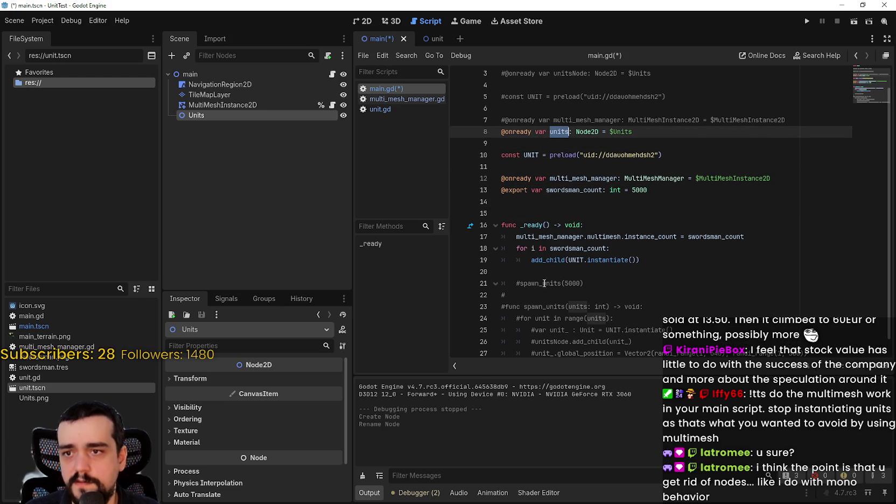
# Make line 19 call units.add_child and run the game with F5
pyautogui.click(531, 260)
pyautogui.write('units.')
pyautogui.press('F5')
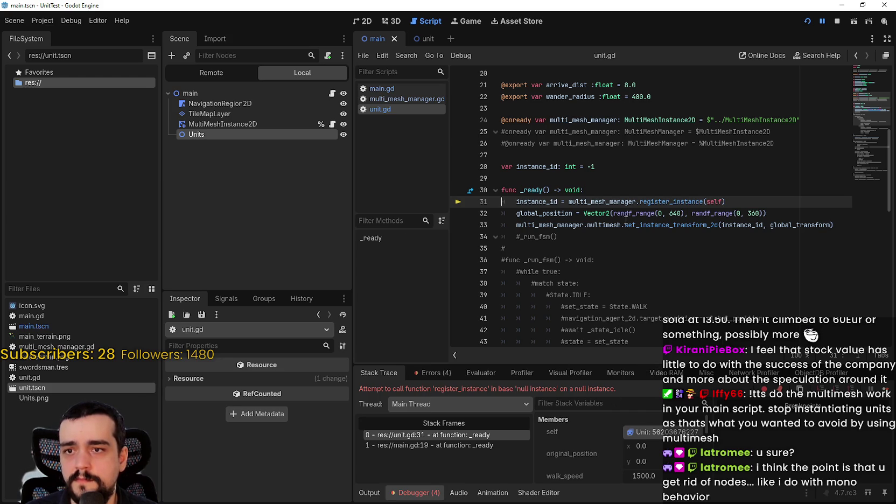
# Stop the debug session and inspect the failing register_instance call on unit.gd line 31
pyautogui.click(509, 198)
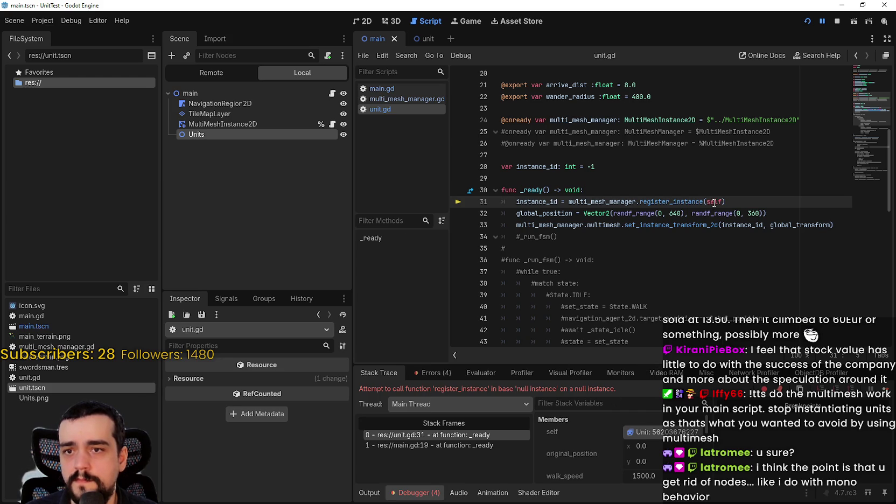
pyautogui.click(837, 21)
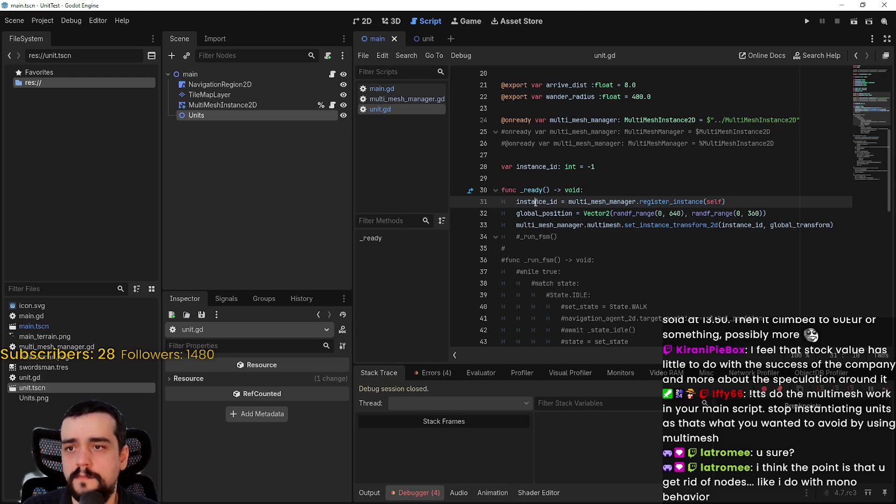
pyautogui.scroll(3, 663, 205)
pyautogui.doubleClick(699, 271)
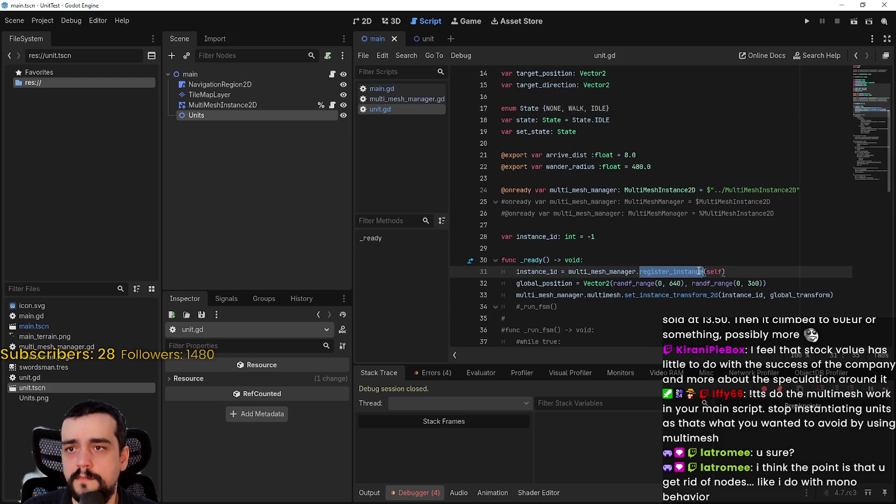
pyautogui.scroll(5, 556, 129)
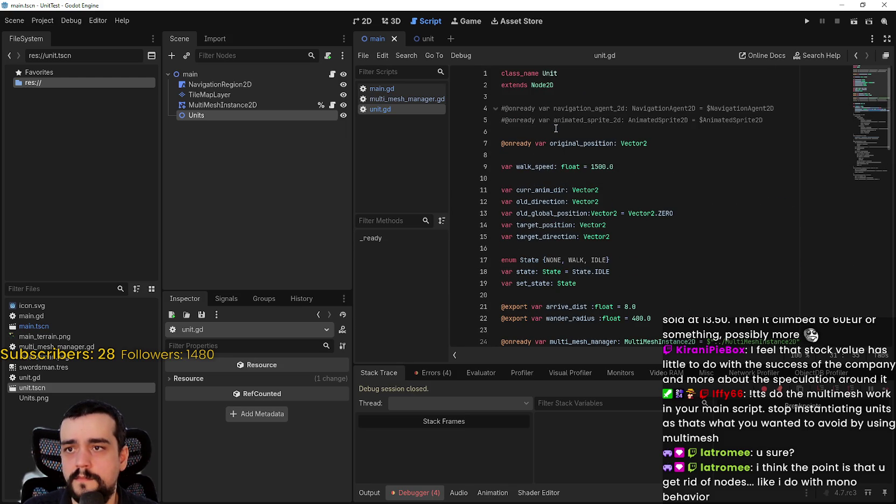
pyautogui.scroll(-7, 592, 150)
pyautogui.scroll(3, 637, 173)
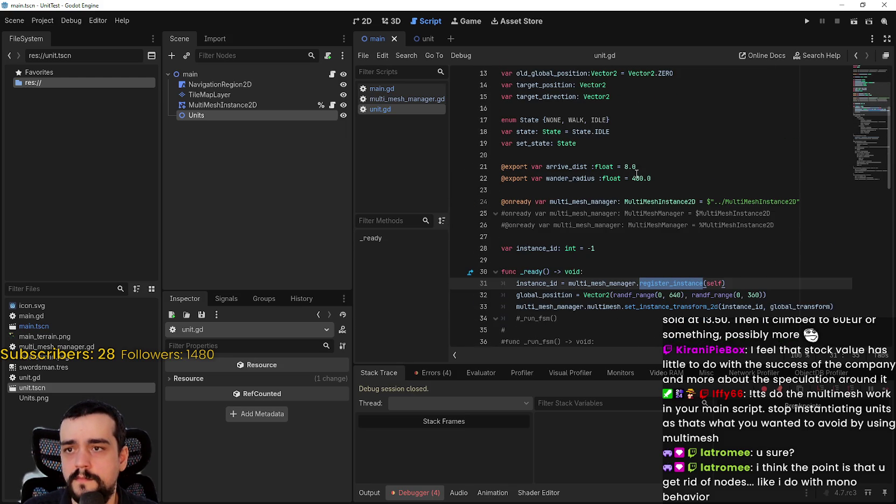
pyautogui.scroll(-2, 713, 246)
pyautogui.click(711, 246)
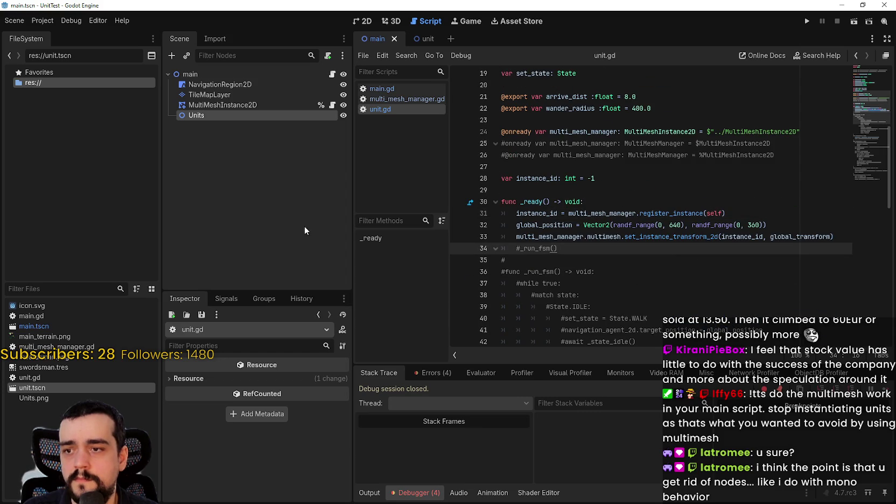
# Rerun the project and examine the multi_mesh_manager node path on unit.gd line 24
pyautogui.click(333, 74)
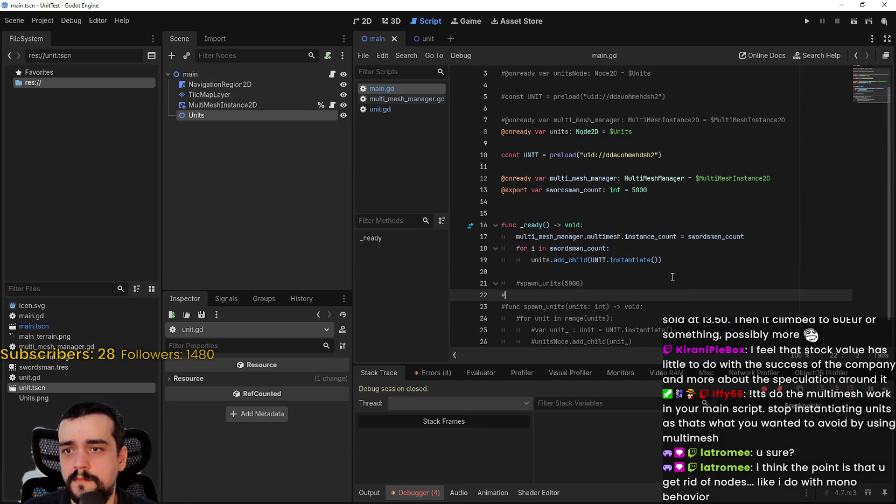
pyautogui.click(806, 23)
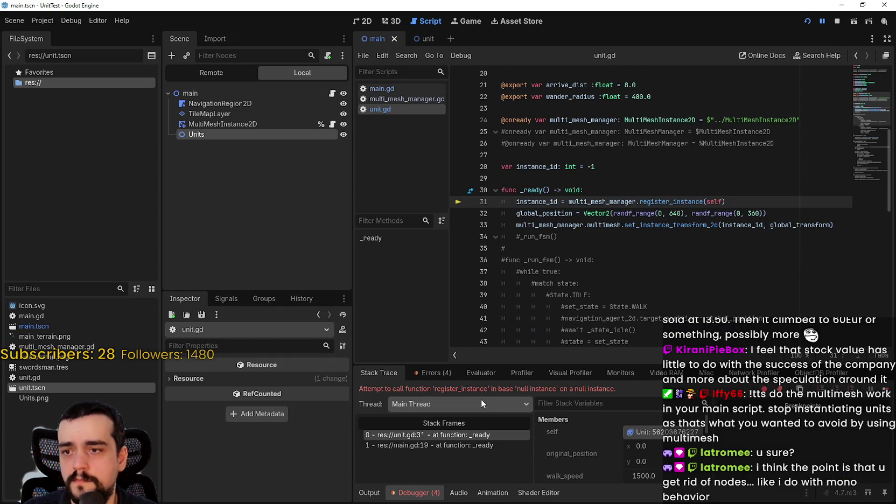
pyautogui.scroll(2, 700, 243)
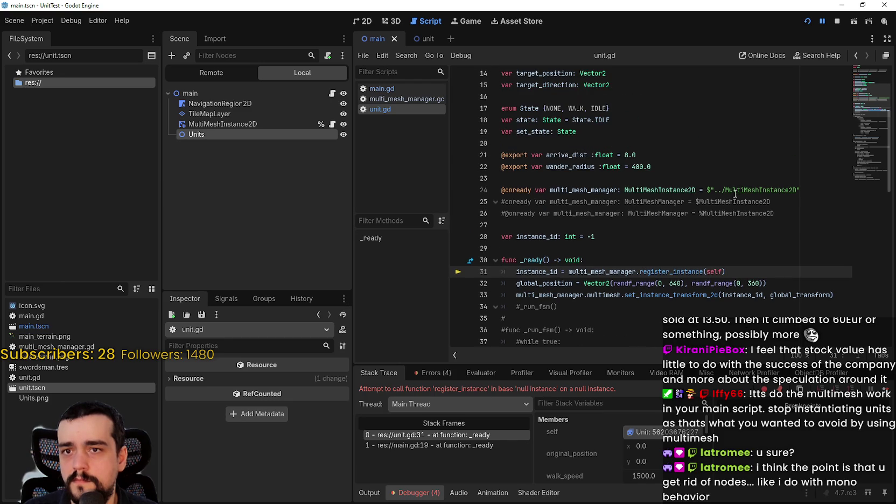
pyautogui.click(732, 191)
pyautogui.click(814, 195)
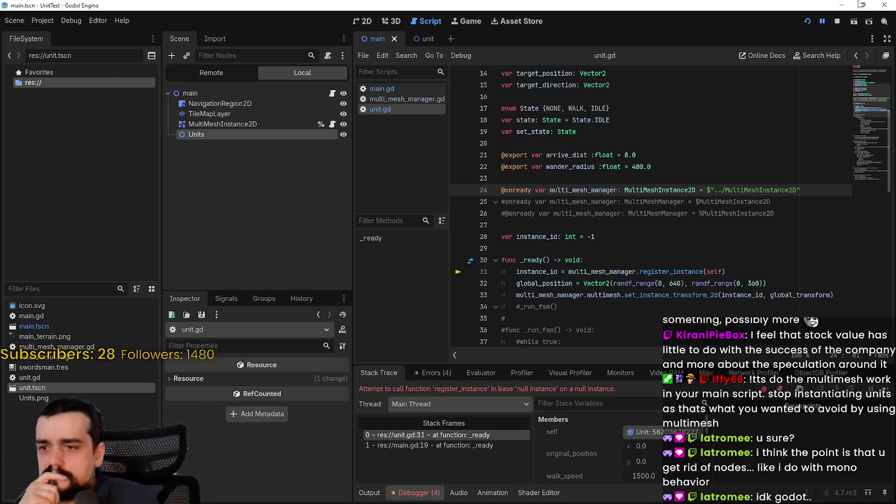
# Trace the null error through the stack frames: main.gd line 19 and unit.gd line 31's multi_mesh_manager
pyautogui.click(415, 448)
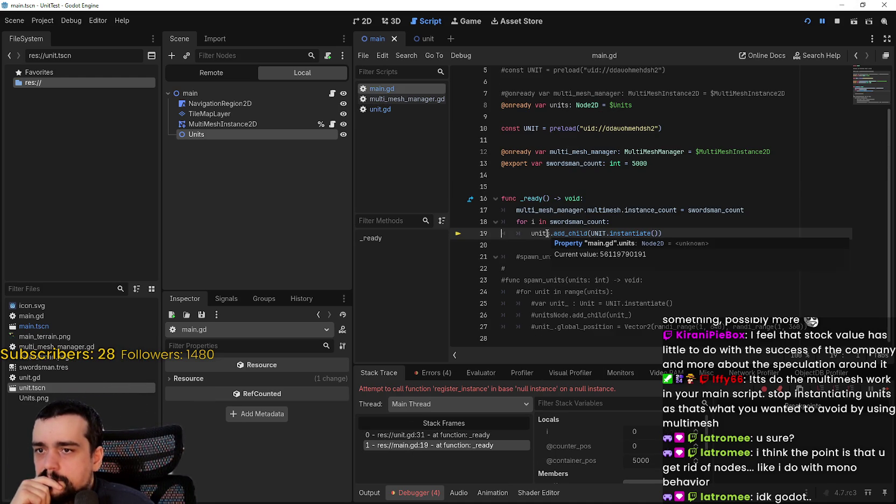
pyautogui.keyDown('ctrl'); pyautogui.click(568, 105); pyautogui.keyUp('ctrl')
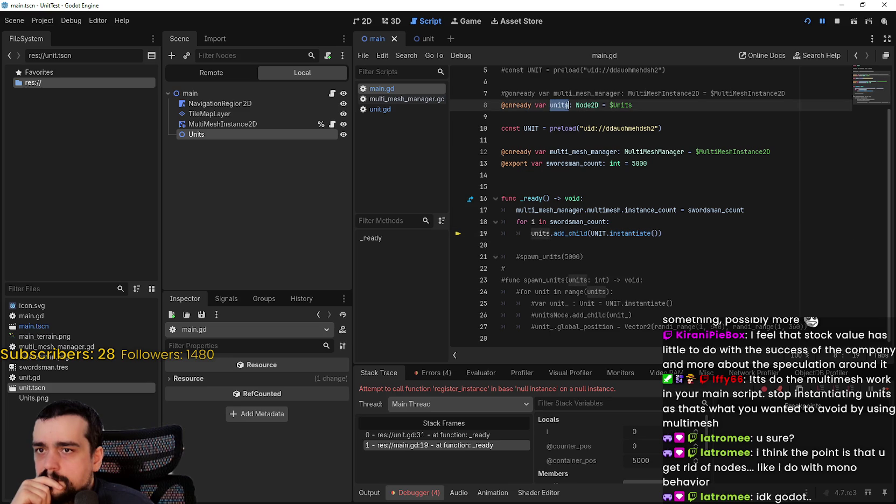
pyautogui.doubleClick(547, 233)
pyautogui.moveTo(590, 233); pyautogui.dragTo(658, 232)
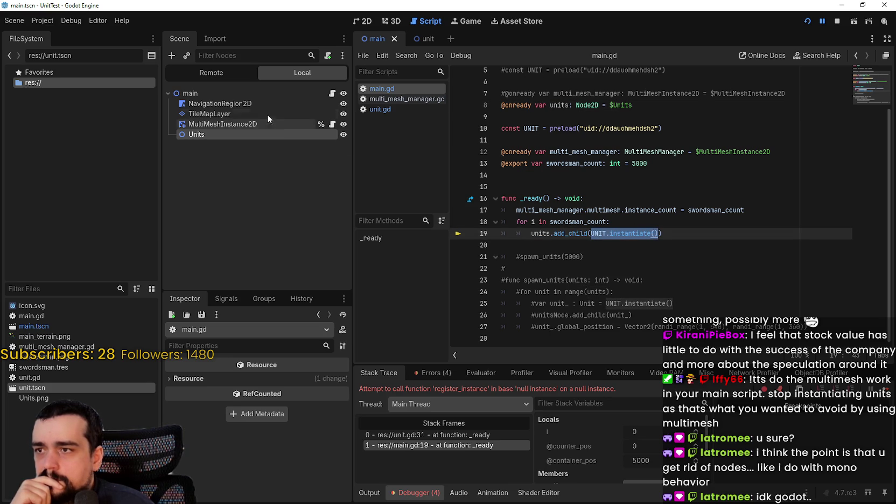
pyautogui.click(471, 433)
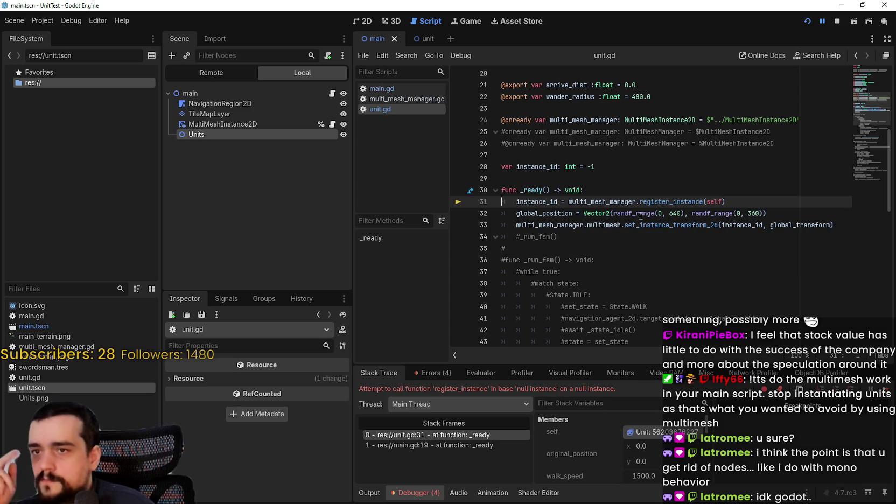
pyautogui.click(619, 201)
pyautogui.doubleClick(619, 201)
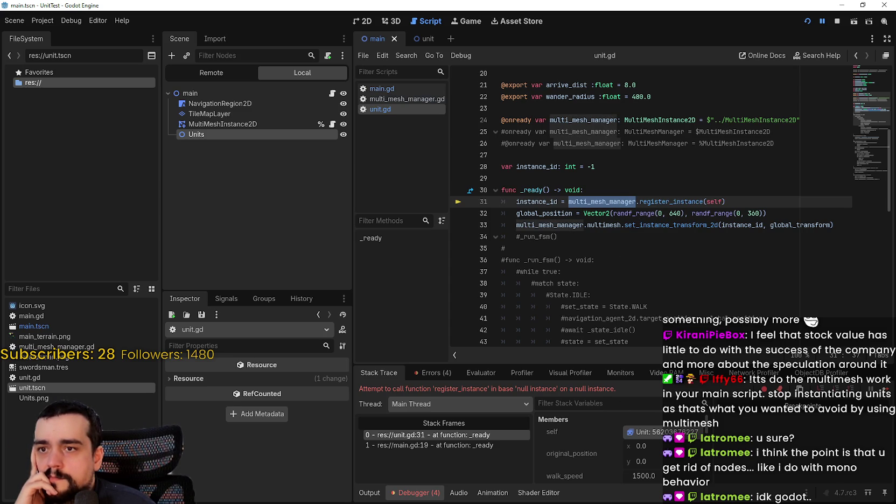
pyautogui.scroll(-5, 706, 431)
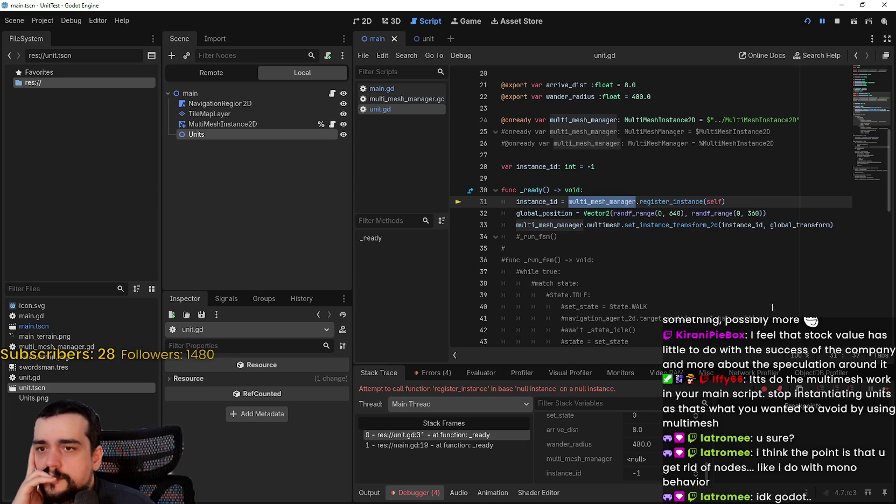
pyautogui.press('F12')
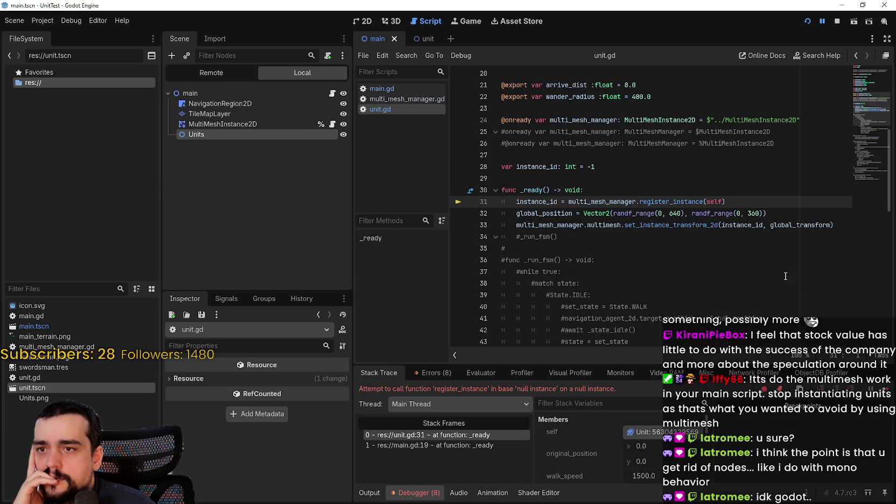
pyautogui.click(762, 200)
pyautogui.hotkey('ctrl', 'shift', 'Left')
pyautogui.hotkey('ctrl', 'shift', 'Left')
pyautogui.hotkey('ctrl', 'shift', 'Left')
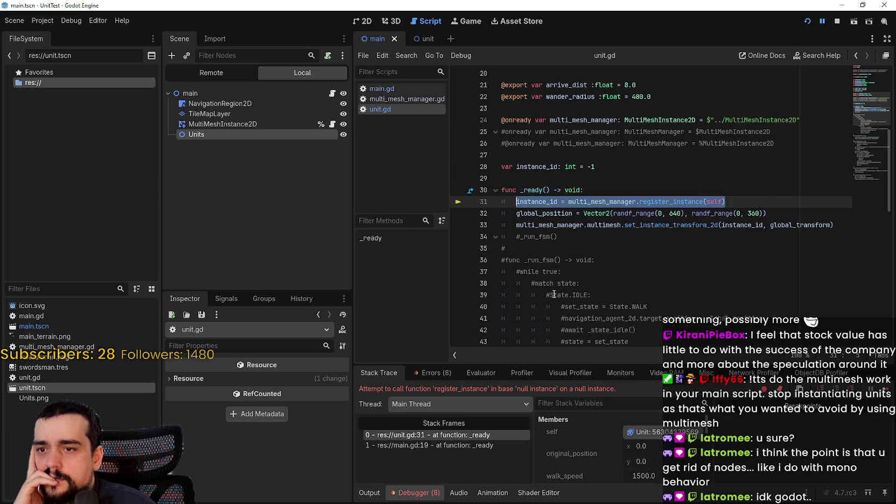
# Retype line 24's multi_mesh_manager as MultiMeshManager instead of MultiMeshInstance2D, then stop the game
pyautogui.doubleClick(680, 120)
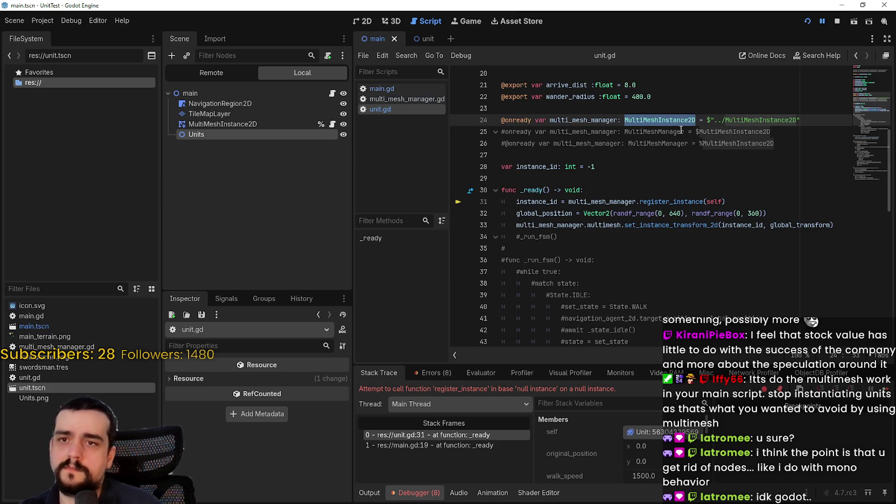
pyautogui.write('MultiMesh')
pyautogui.press('Return')
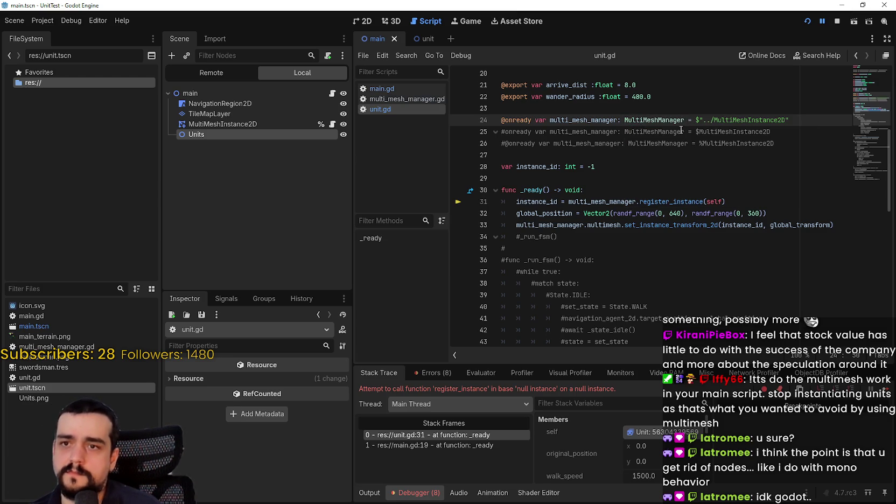
pyautogui.click(832, 20)
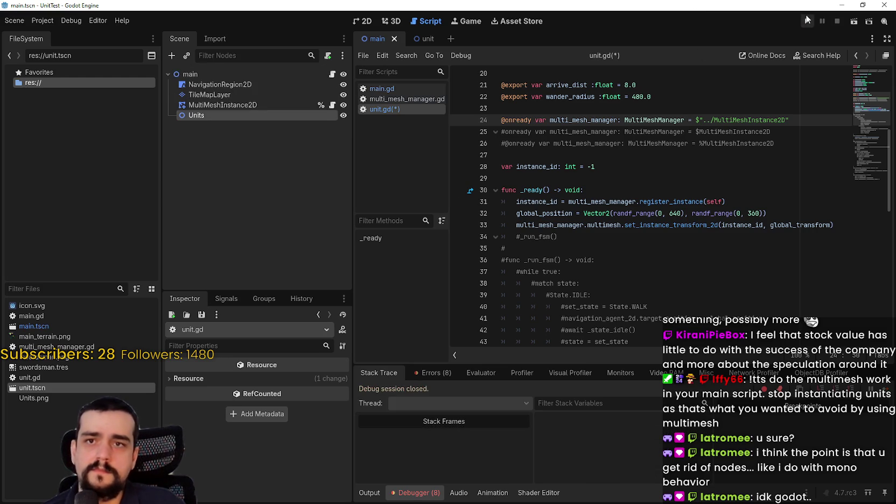
# Run the game, drag MultiMeshInstance2D onto Units in the Scene dock, then stop it
pyautogui.click(809, 20)
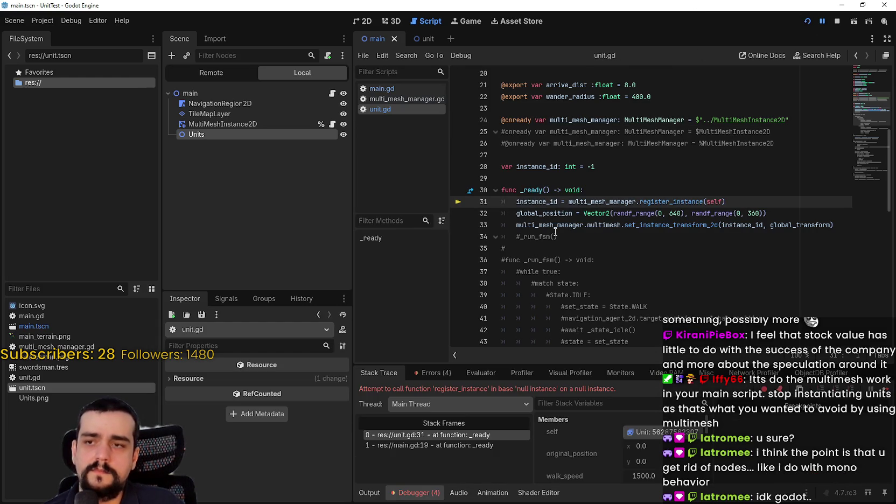
pyautogui.scroll(3, 556, 228)
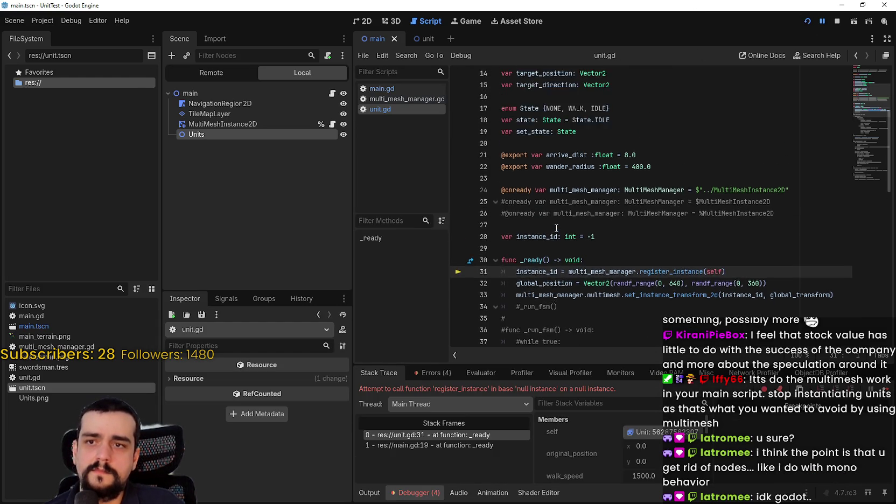
pyautogui.click(207, 134)
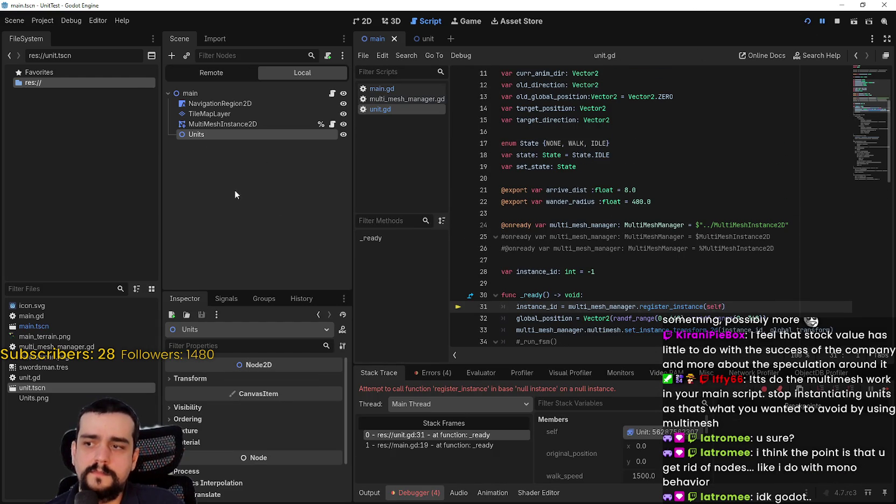
pyautogui.click(212, 124)
pyautogui.scroll(3, 277, 453)
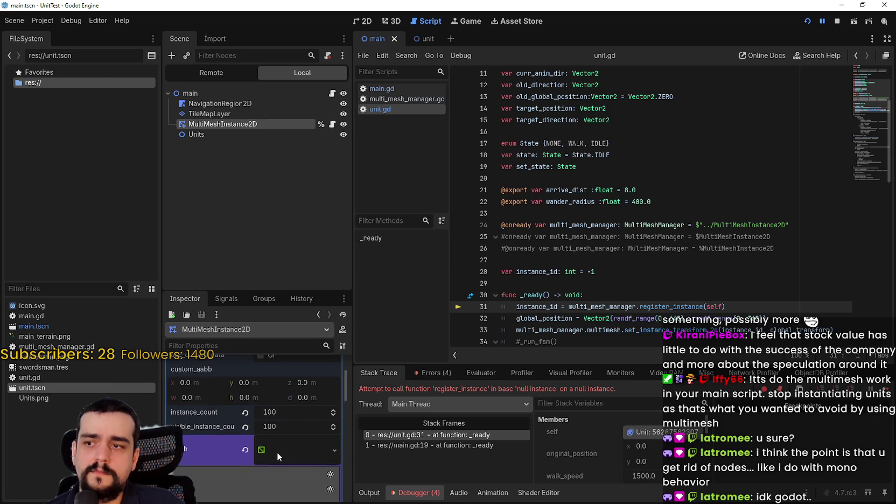
pyautogui.scroll(3, 291, 452)
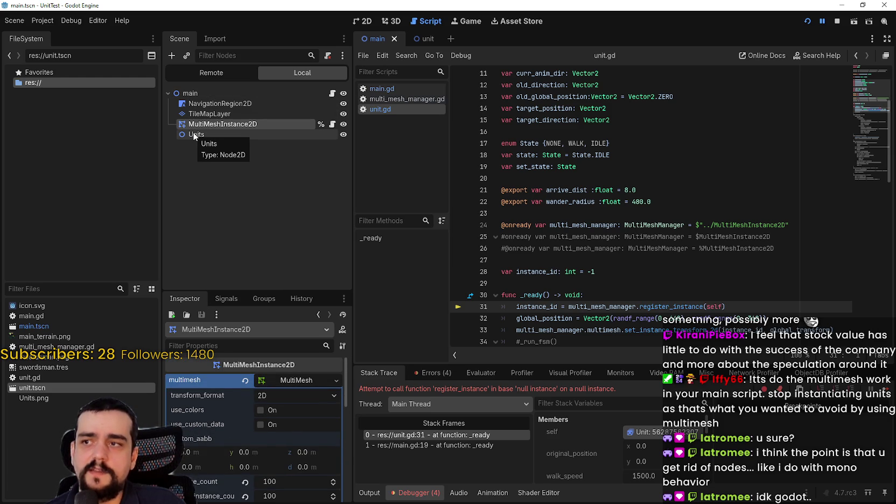
pyautogui.moveTo(208, 128)
pyautogui.mouseDown()
pyautogui.moveTo(221, 125)
pyautogui.moveTo(228, 101)
pyautogui.moveTo(223, 115)
pyautogui.mouseUp()
pyautogui.click(837, 21)
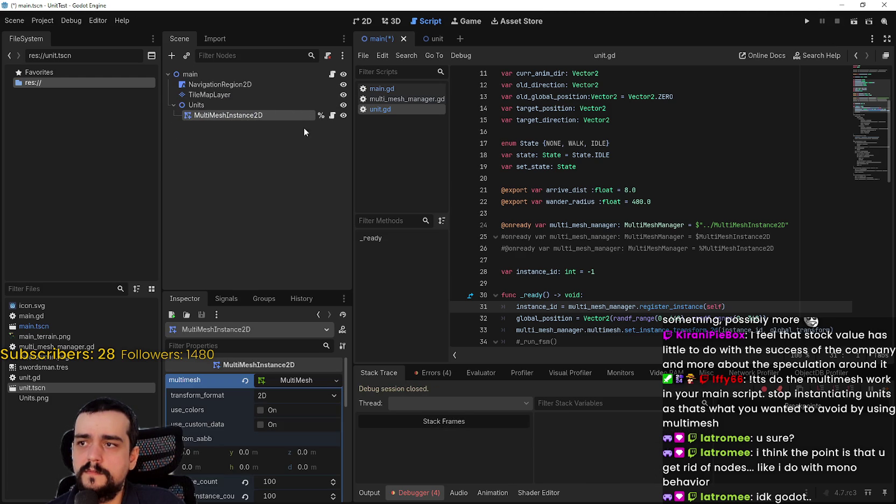
# In main.gd, drop a MultiMeshInstance2D node reference onto a new line after line 12
pyautogui.click(333, 74)
pyautogui.scroll(2, 592, 226)
pyautogui.click(610, 225)
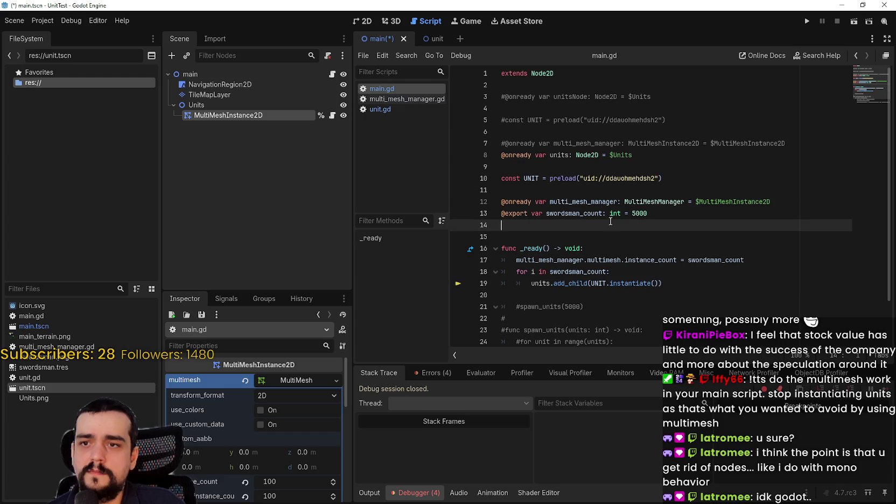
pyautogui.click(783, 197)
pyautogui.press('Return')
pyautogui.moveTo(228, 115)
pyautogui.mouseDown()
pyautogui.moveTo(269, 105)
pyautogui.moveTo(589, 189)
pyautogui.moveTo(574, 212)
pyautogui.mouseUp()
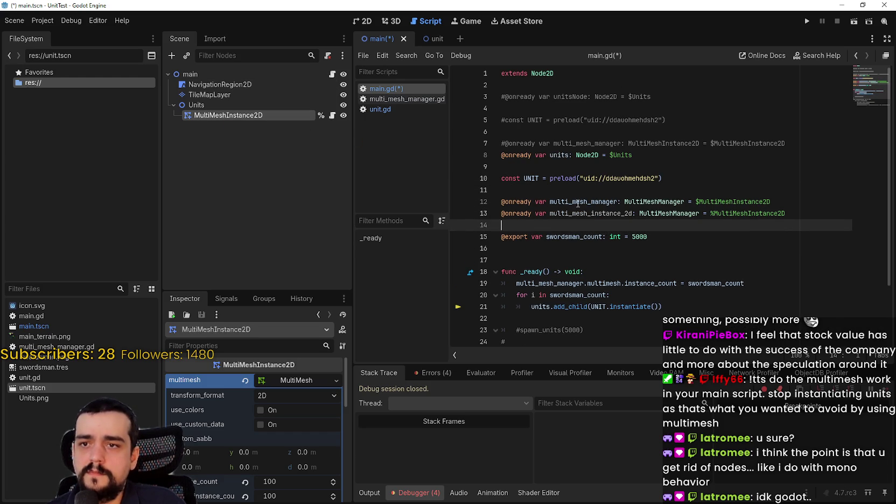
# Rename the new reference to multi_mesh_manager and comment out the old line 12 declaration
pyautogui.doubleClick(581, 201)
pyautogui.hotkey('ctrl', 'c')
pyautogui.doubleClick(590, 213)
pyautogui.hotkey('ctrl', 'v')
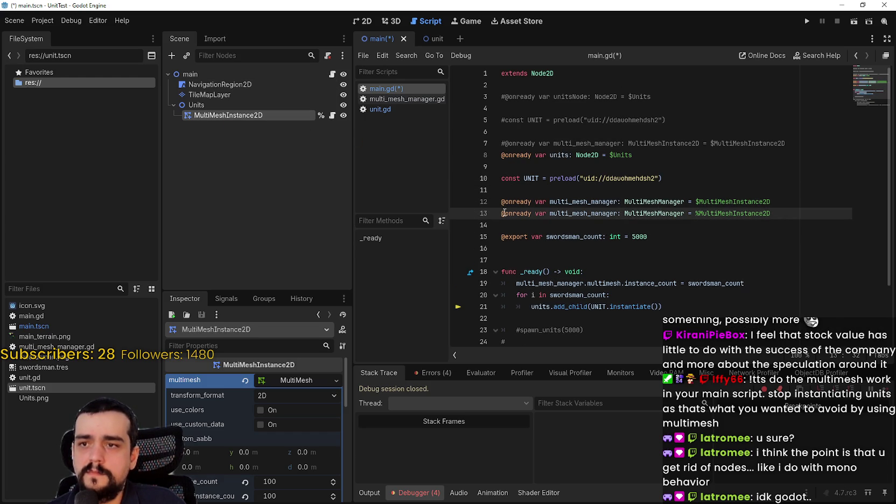
pyautogui.click(503, 212)
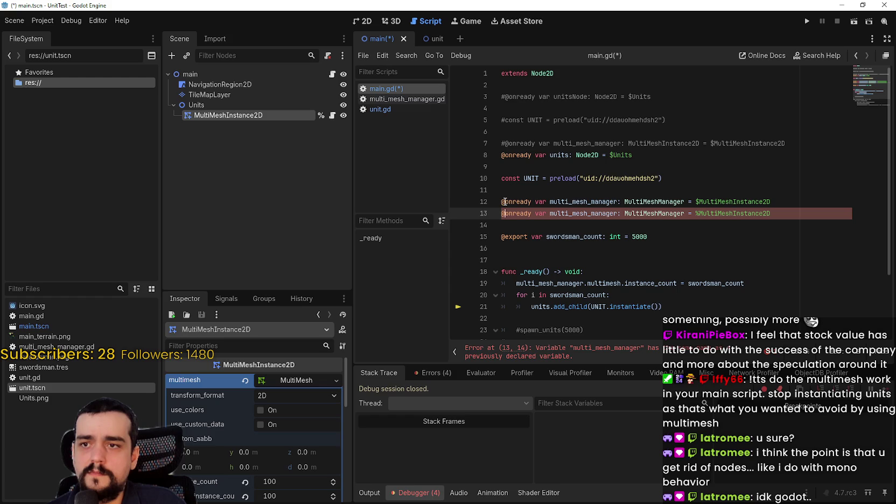
pyautogui.press('Up')
pyautogui.hotkey('ctrl', 'k')
pyautogui.press('Up')
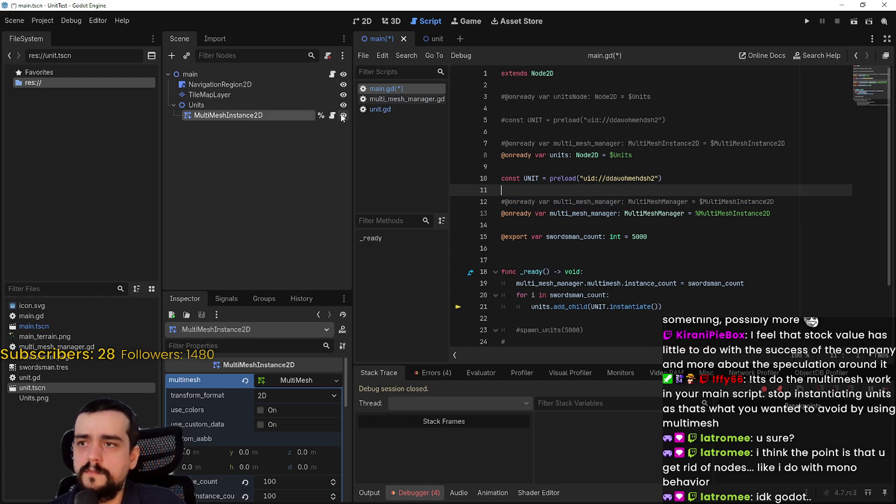
# In unit.gd, change the line 24 node path to ../Units/MultiMeshInstance2D and save
pyautogui.click(332, 115)
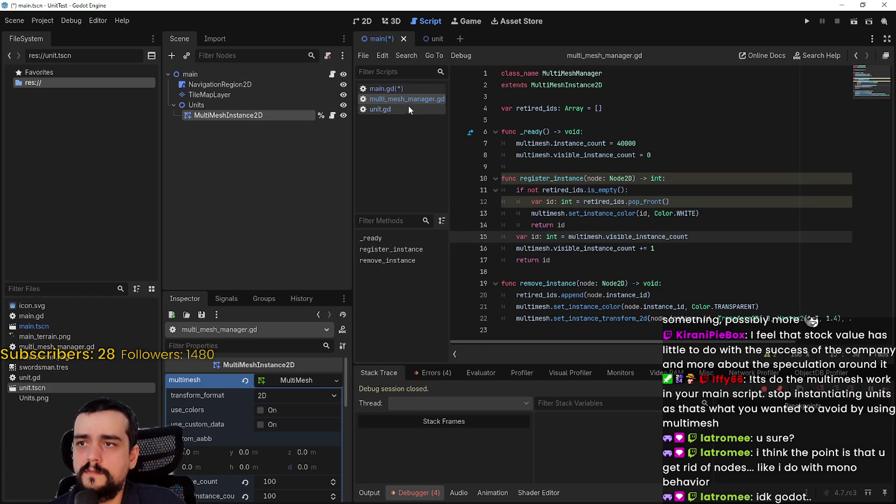
pyautogui.click(384, 109)
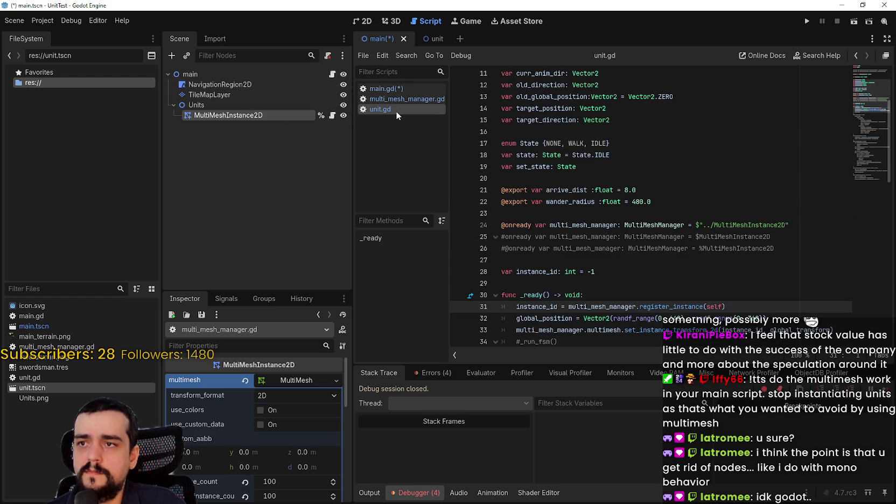
pyautogui.click(715, 225)
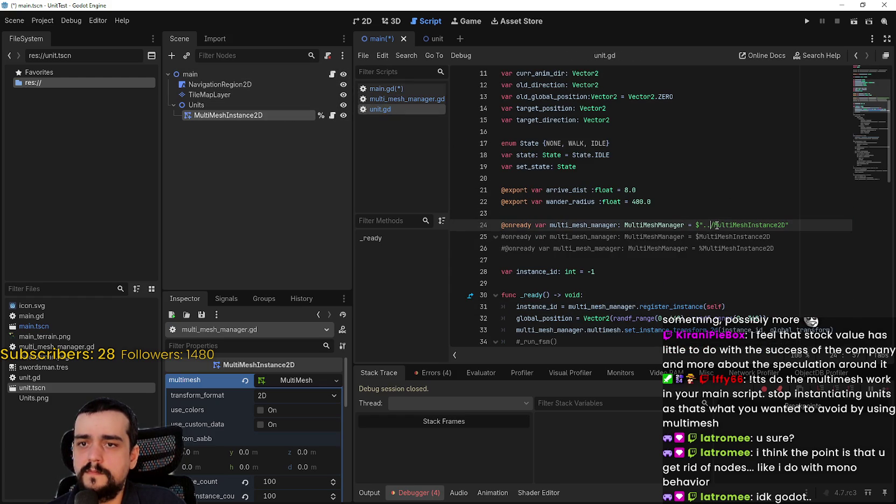
pyautogui.press('Right')
pyautogui.write('Units/')
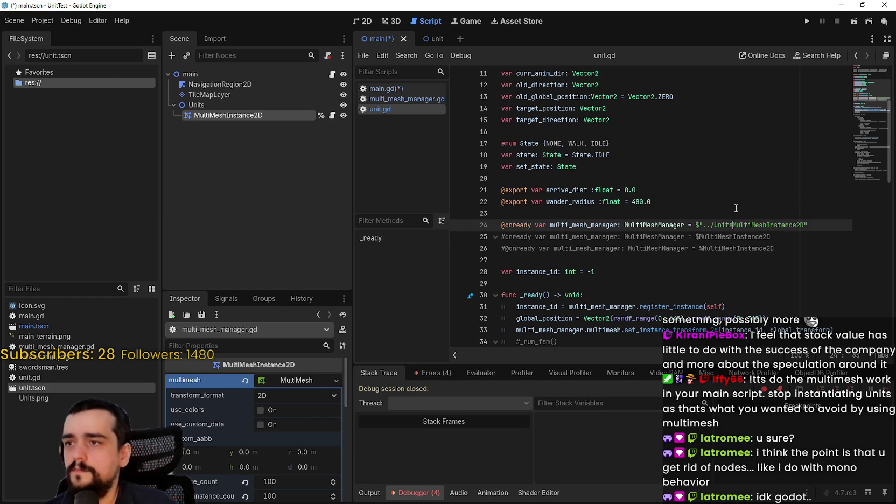
pyautogui.hotkey('ctrl', 's')
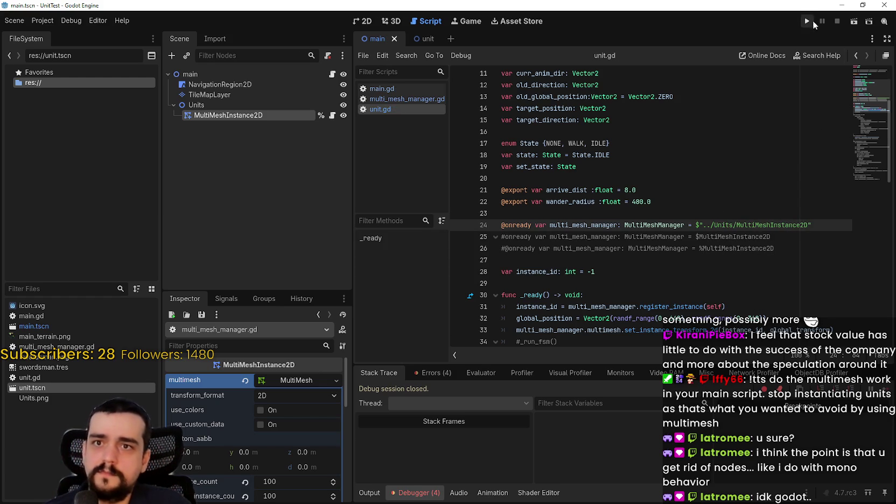
# Run the project and inspect the null-instance register_instance error at unit.gd line 31
pyautogui.click(807, 21)
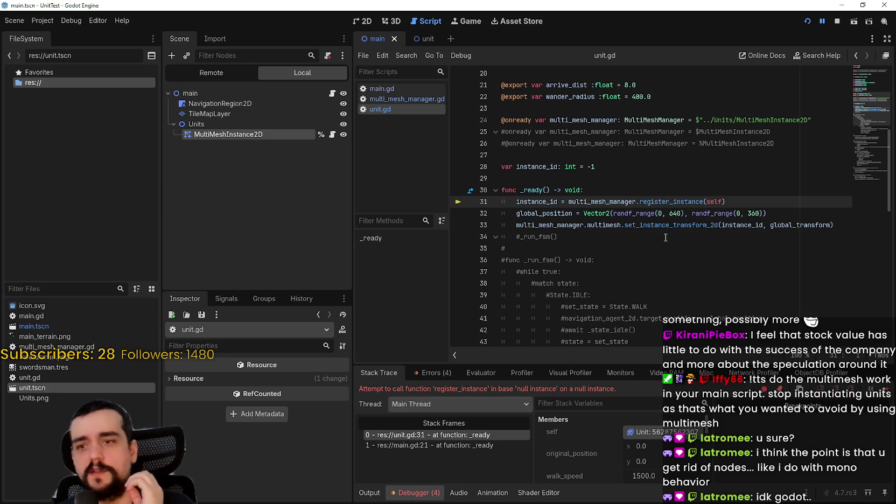
pyautogui.click(648, 156)
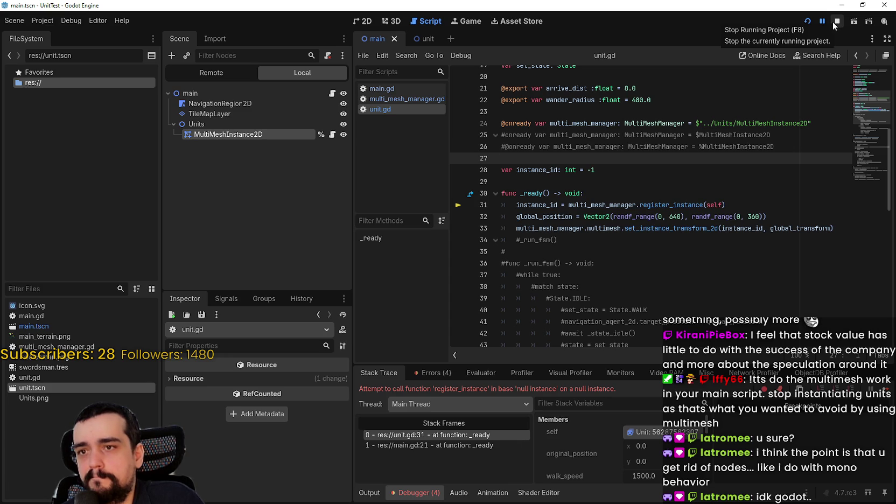
pyautogui.scroll(-5, 703, 431)
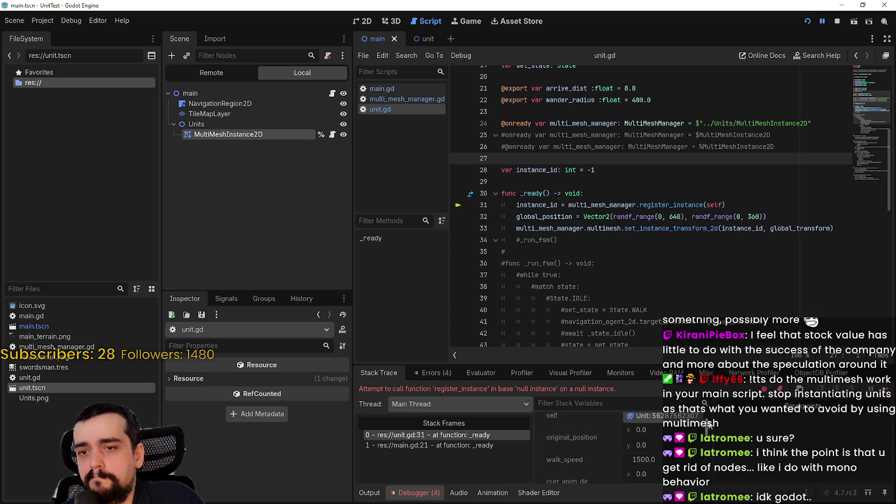
pyautogui.scroll(5, 709, 474)
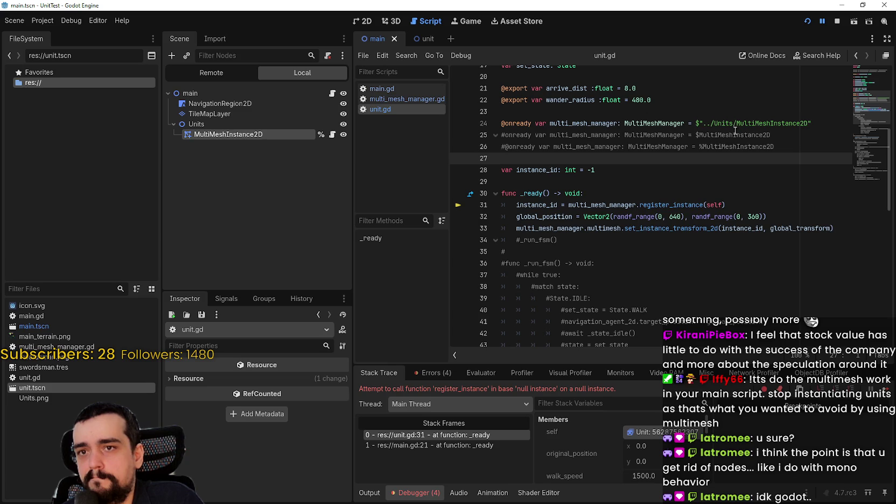
# Remove Units/ so the path reads ../MultiMeshInstance2D, save, and relaunch with F5
pyautogui.doubleClick(727, 123)
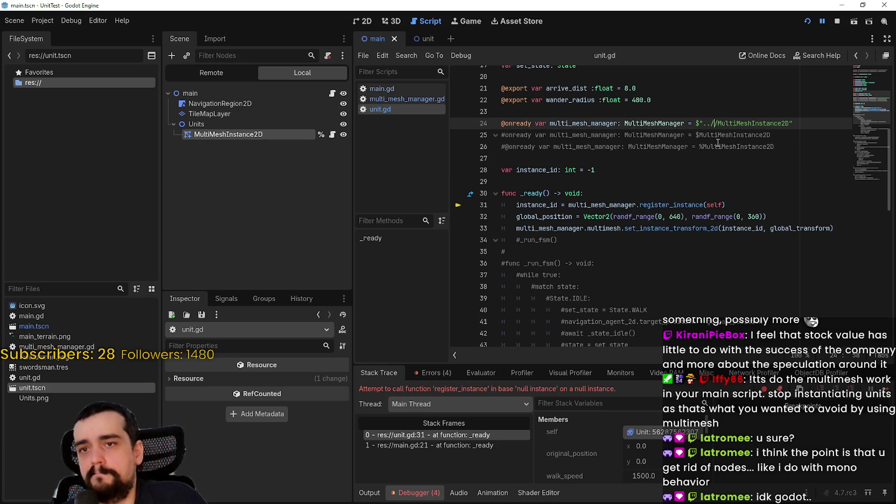
pyautogui.press('Delete')
pyautogui.press('Delete')
pyautogui.click(720, 135)
pyautogui.hotkey('ctrl', 's')
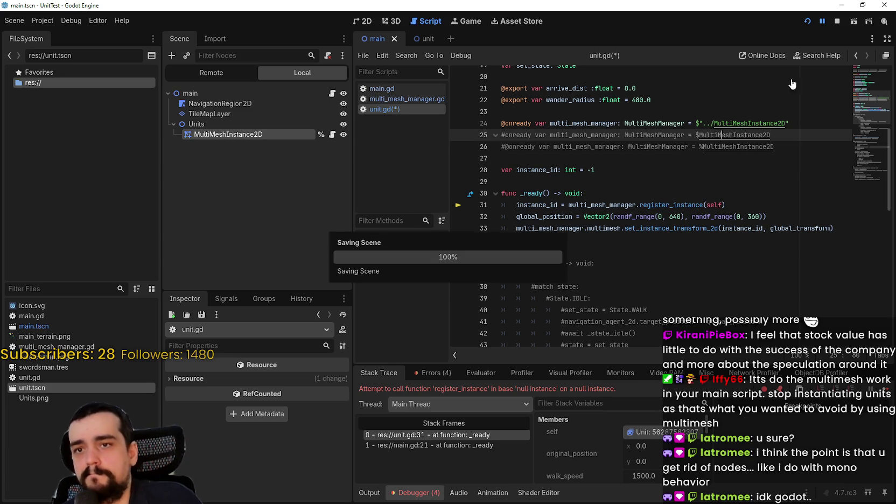
pyautogui.press('F5')
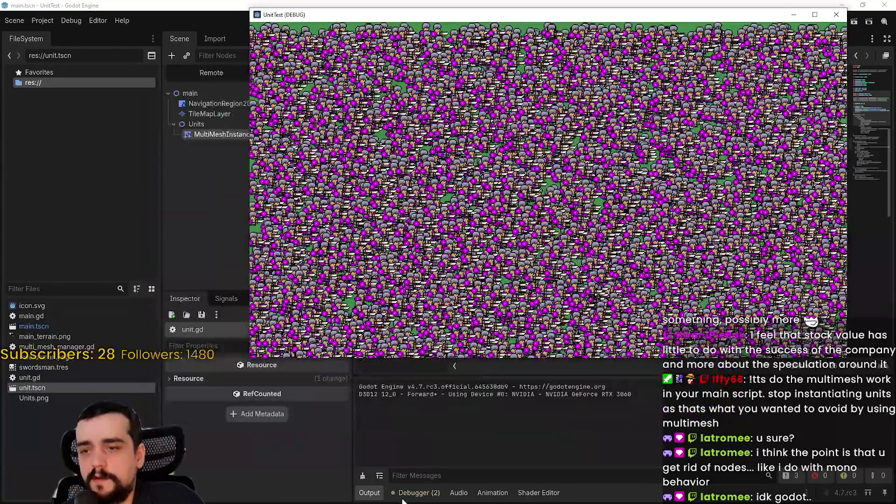
# Check the Monitors showing 717 FPS, then stop the game and save the scene
pyautogui.click(419, 492)
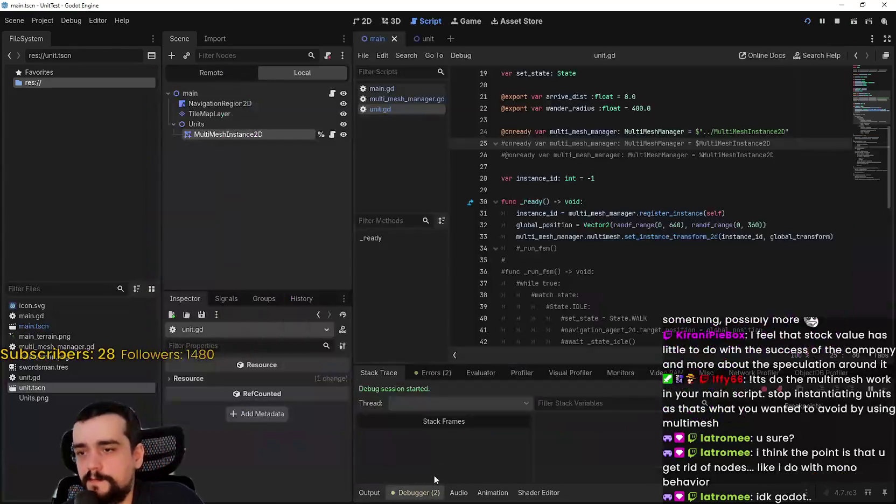
pyautogui.click(619, 373)
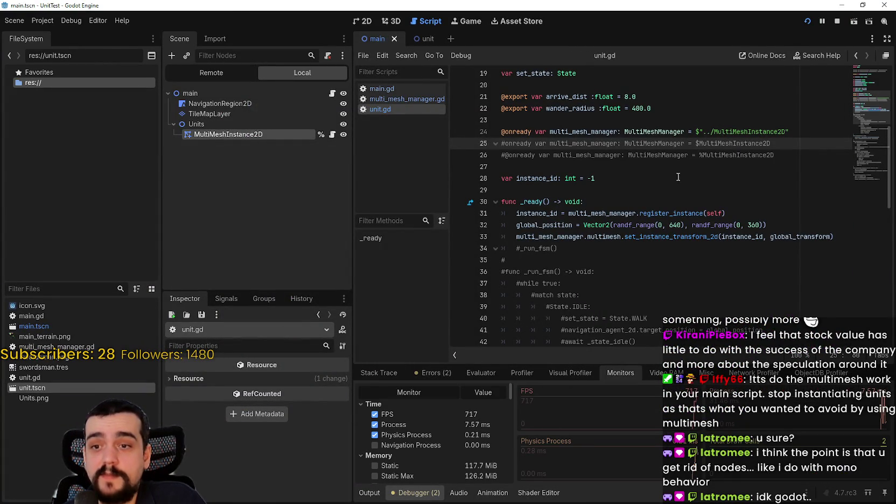
pyautogui.click(837, 21)
pyautogui.press('Up')
pyautogui.hotkey('ctrl', 's')
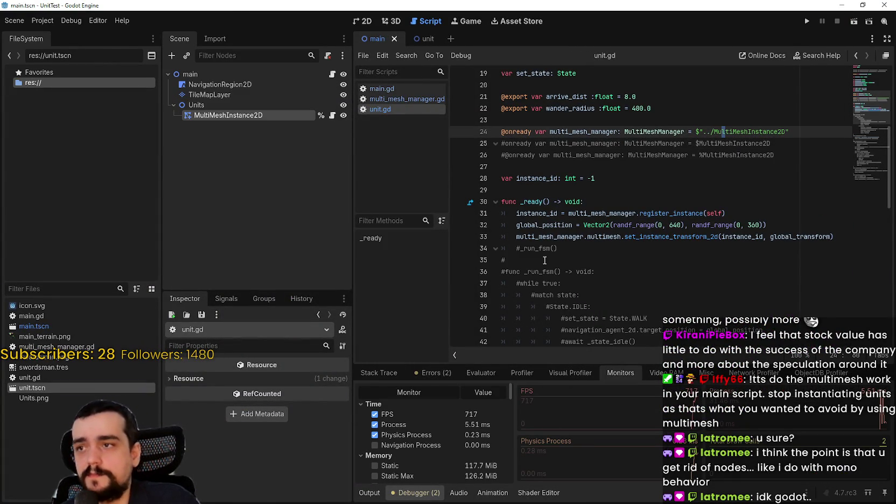
pyautogui.hotkey('alt', 'Tab')
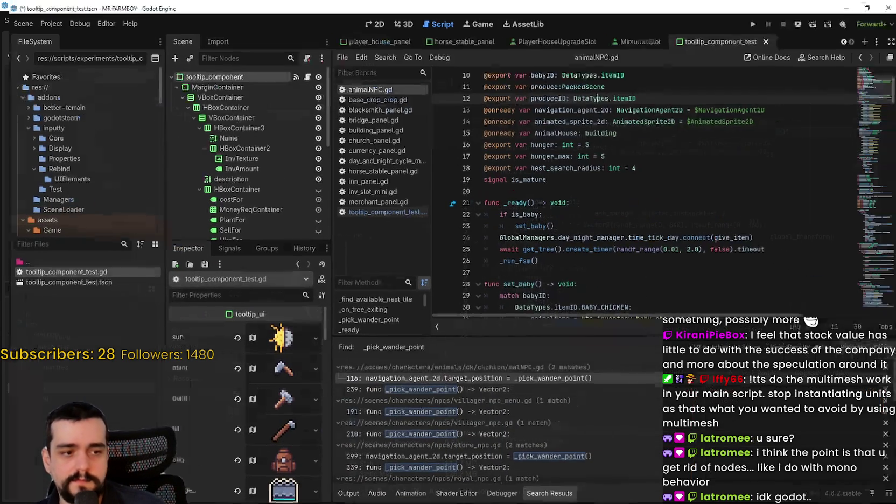
# Close the MR FARMBOY project editor, choosing Don't Save at the prompt
pyautogui.click(883, 5)
pyautogui.click(459, 258)
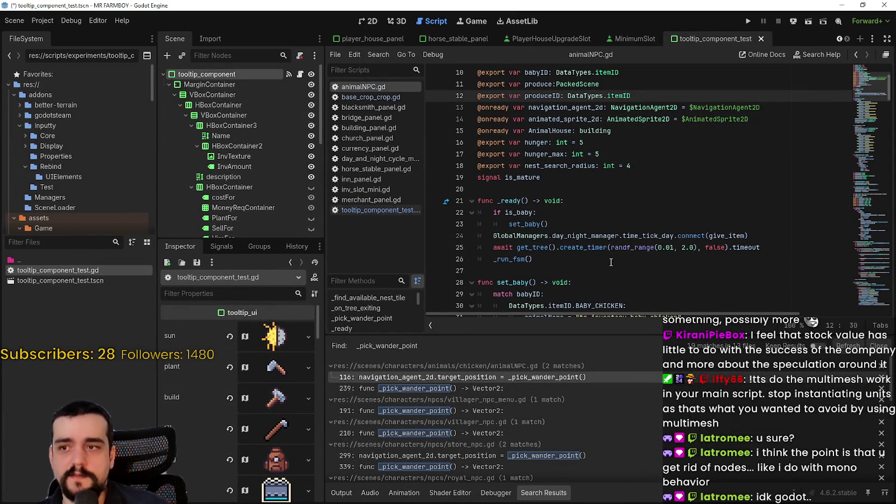
pyautogui.click(884, 5)
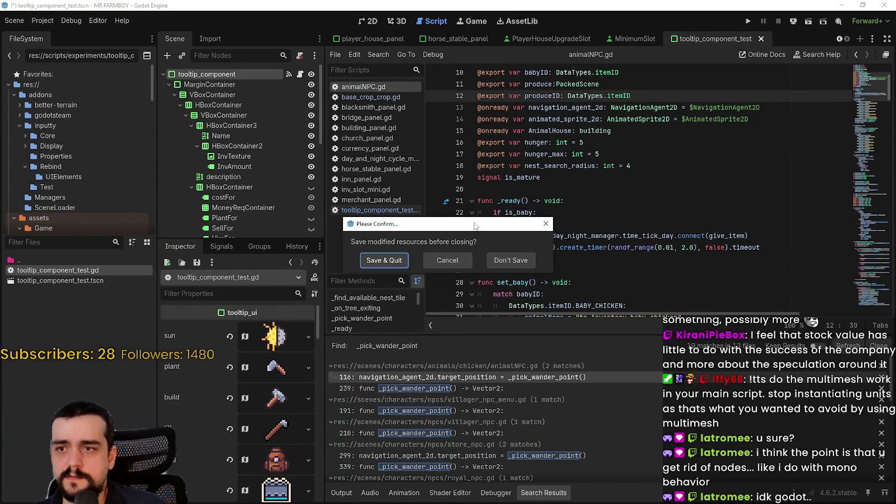
pyautogui.click(512, 258)
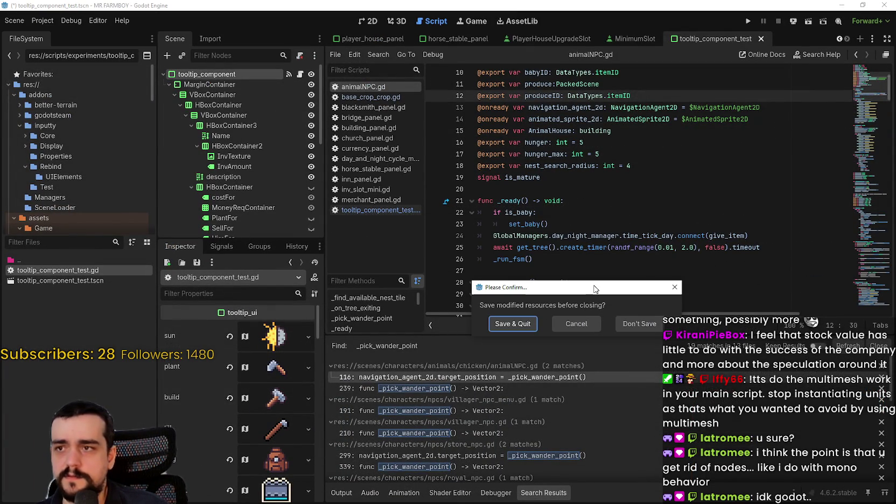
pyautogui.click(639, 324)
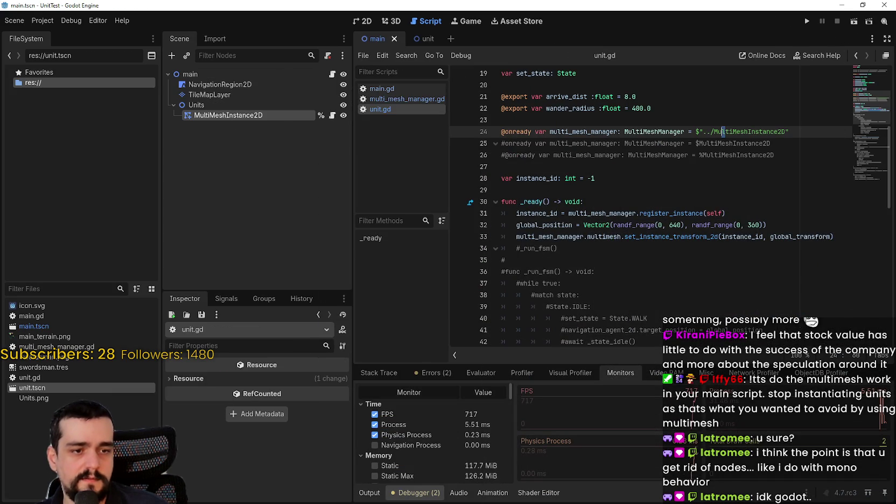
pyautogui.hotkey('alt', 'Tab')
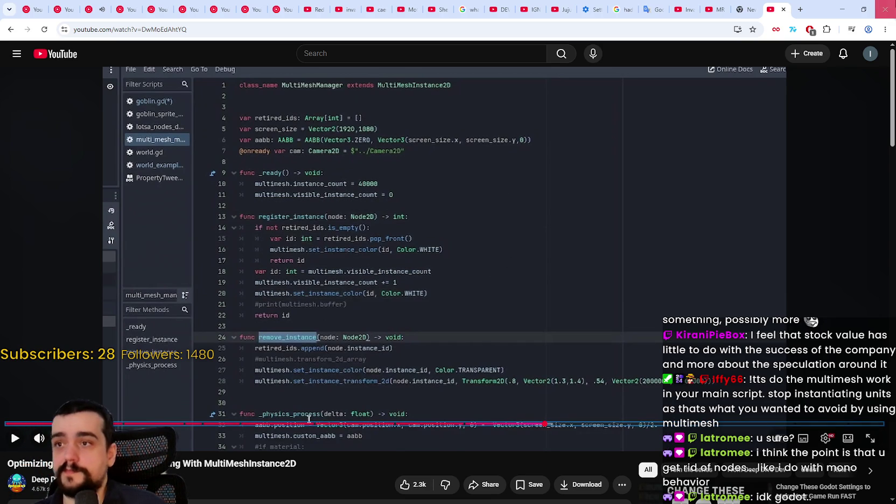
pyautogui.click(863, 9)
pyautogui.click(796, 25)
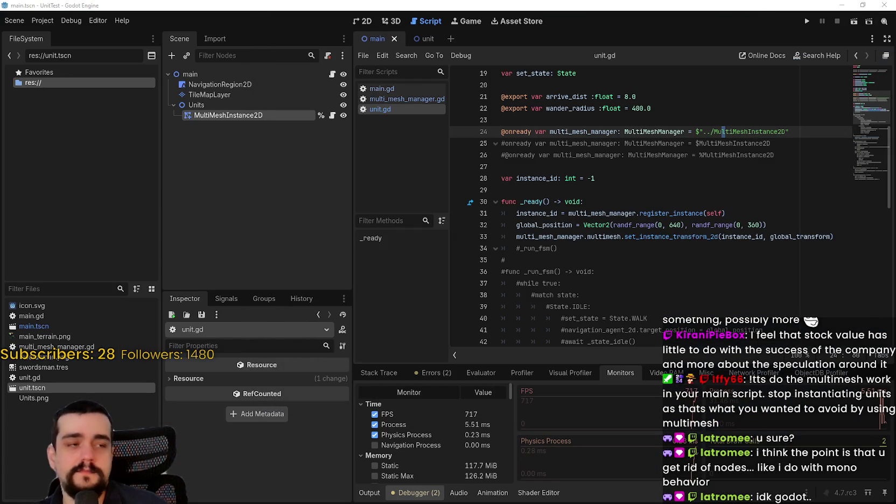
# In multi_mesh_manager.gd, type retired_ids on line 4 as Array[int]
pyautogui.click(403, 99)
pyautogui.click(593, 108)
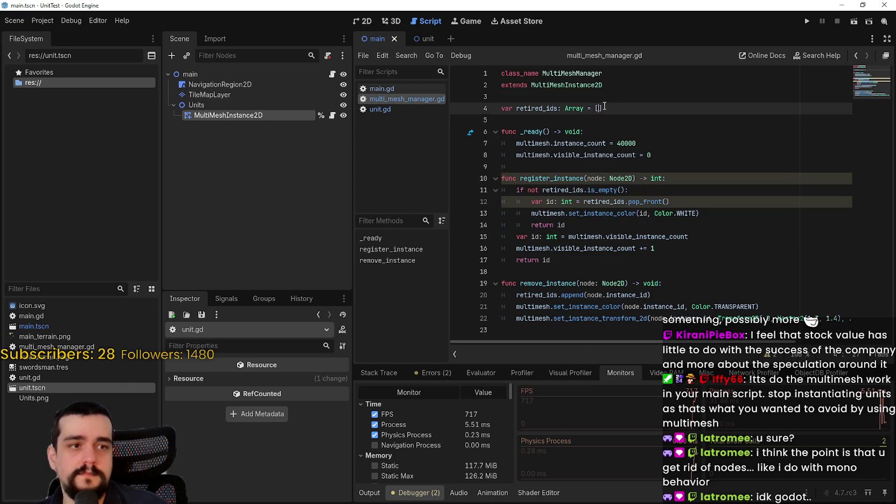
pyautogui.click(585, 108)
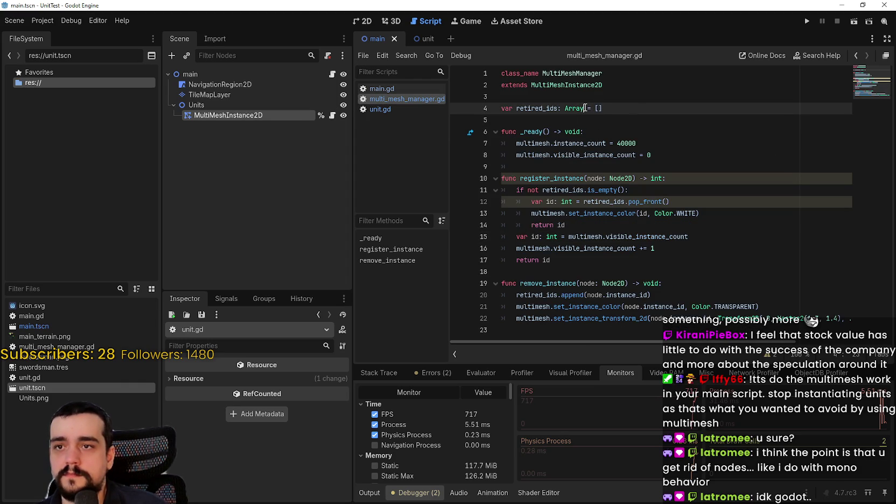
pyautogui.write('[int')
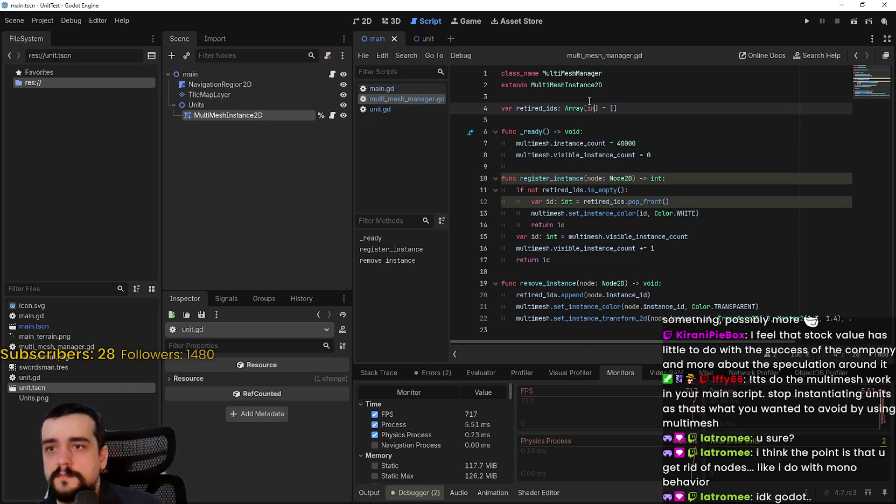
pyautogui.press('Escape')
pyautogui.press('Down')
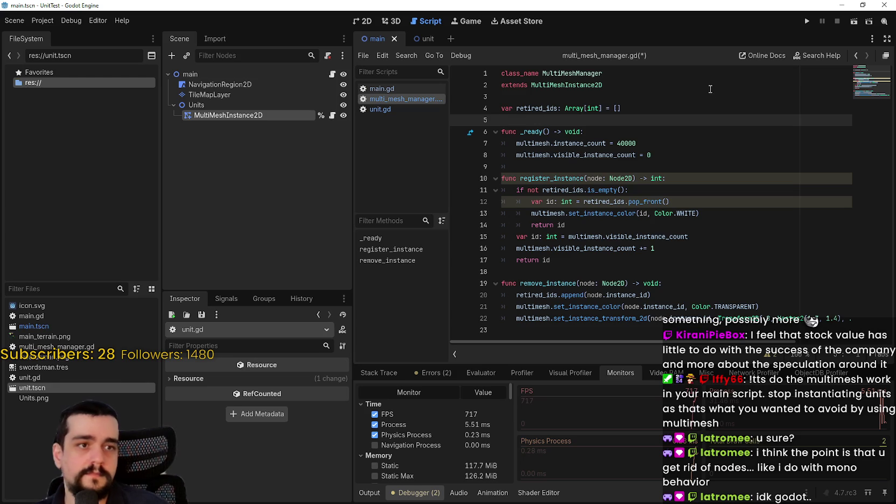
# Add line 5: var screen_size: Vector2 = Vector2(1280, 1080)
pyautogui.click(714, 112)
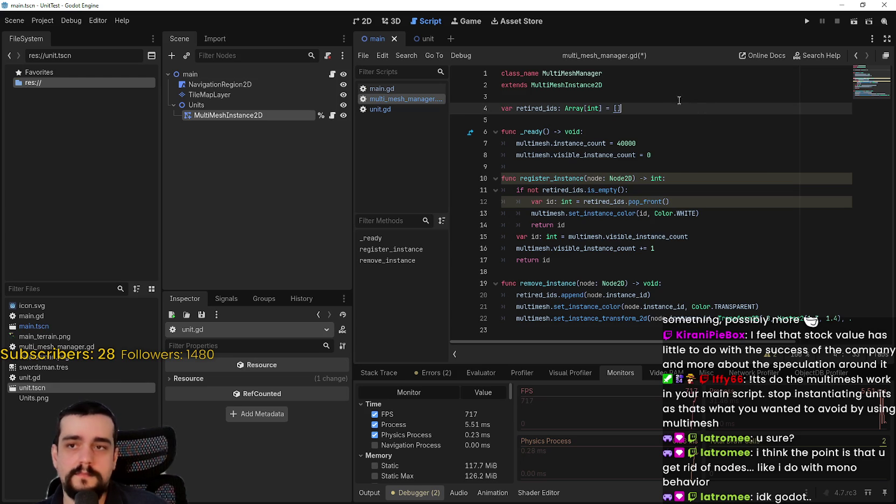
pyautogui.press('Return')
pyautogui.write('var screen_size')
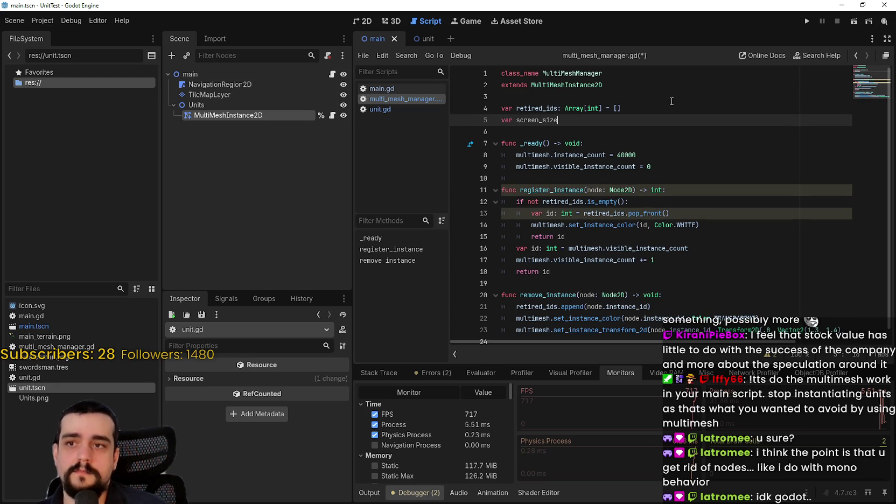
pyautogui.write(' = 1')
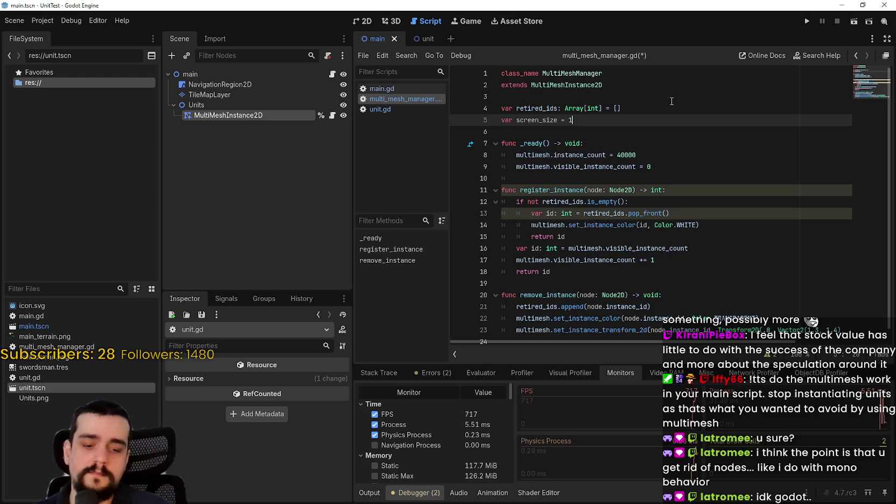
pyautogui.press('BackSpace')
pyautogui.press('BackSpace')
pyautogui.press('BackSpace')
pyautogui.press('BackSpace')
pyautogui.write(': Vec')
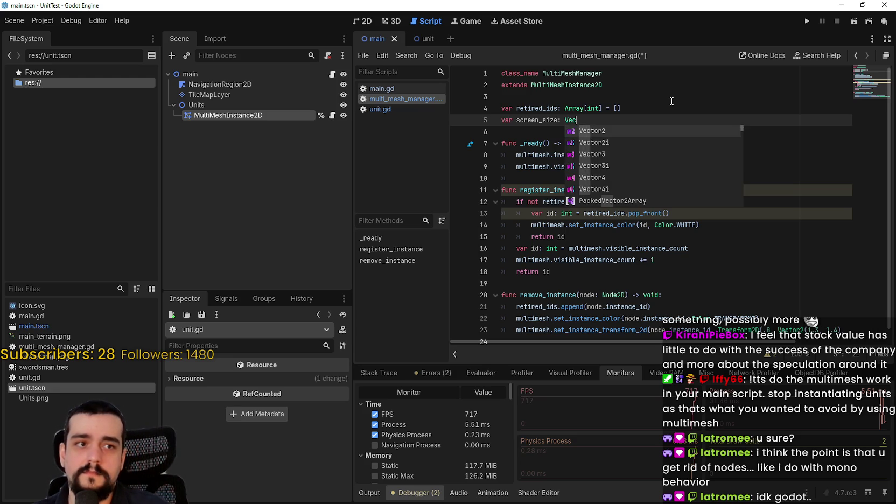
pyautogui.write('tor2 ')
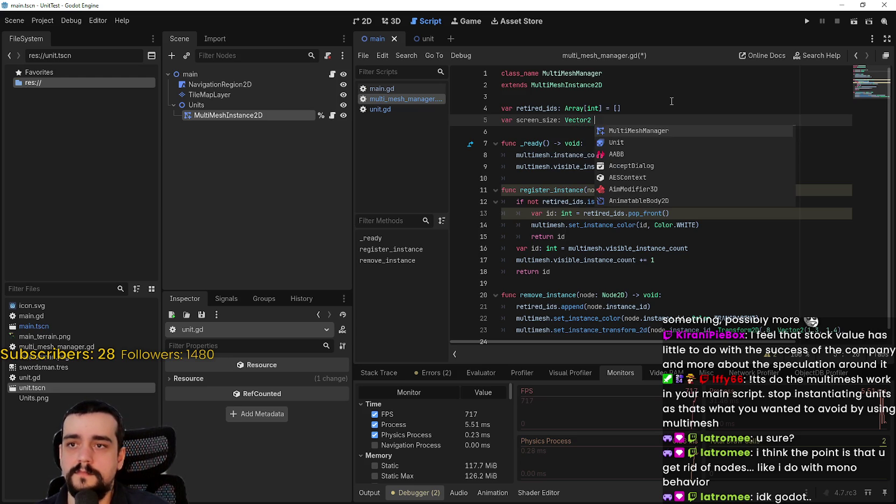
pyautogui.write('= Vecto2(12')
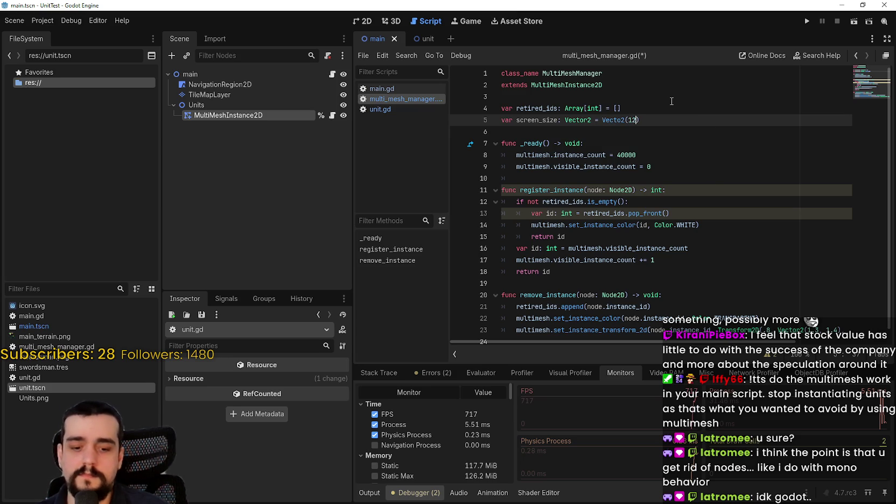
pyautogui.press('BackSpace')
pyautogui.press('BackSpace')
pyautogui.press('BackSpace')
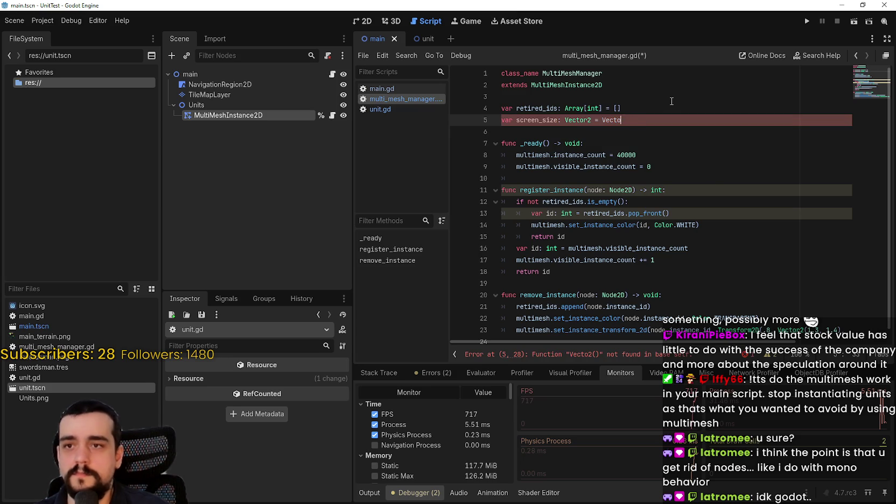
pyautogui.press('BackSpace')
pyautogui.write('or2(128')
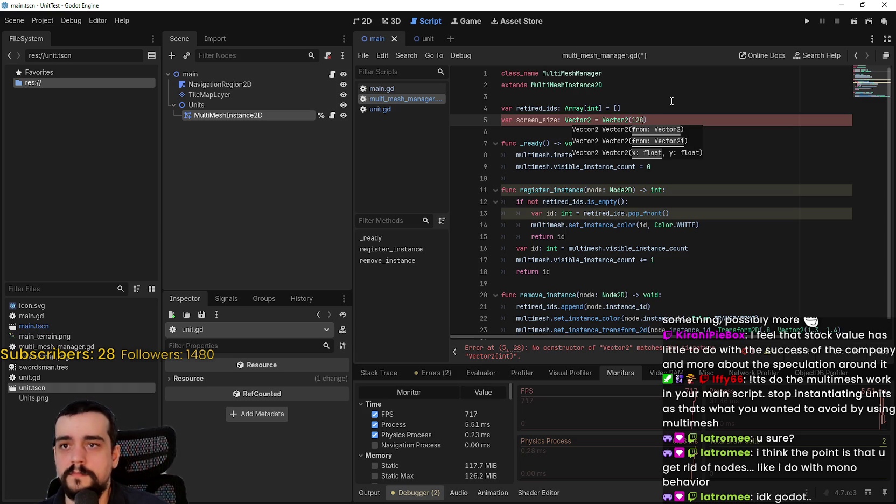
pyautogui.write('0, 1')
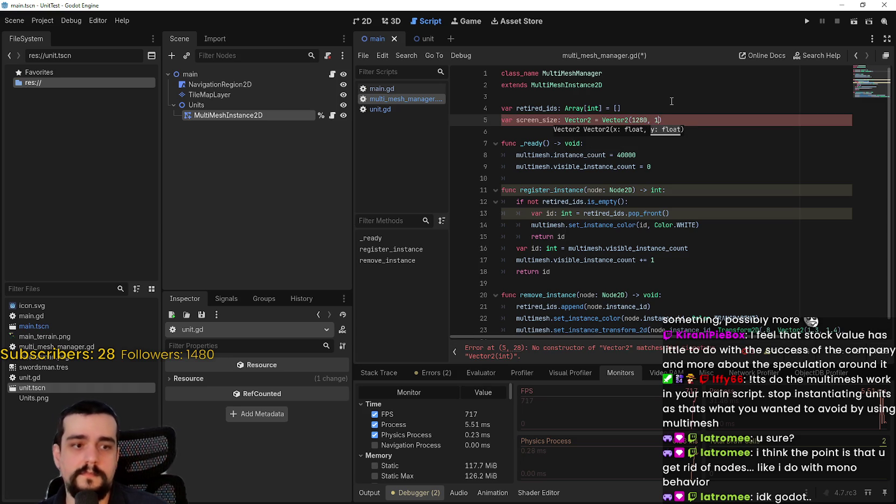
pyautogui.write('080')
# Begin an aabb variable declaration on a new line below screen_size
pyautogui.click(717, 119)
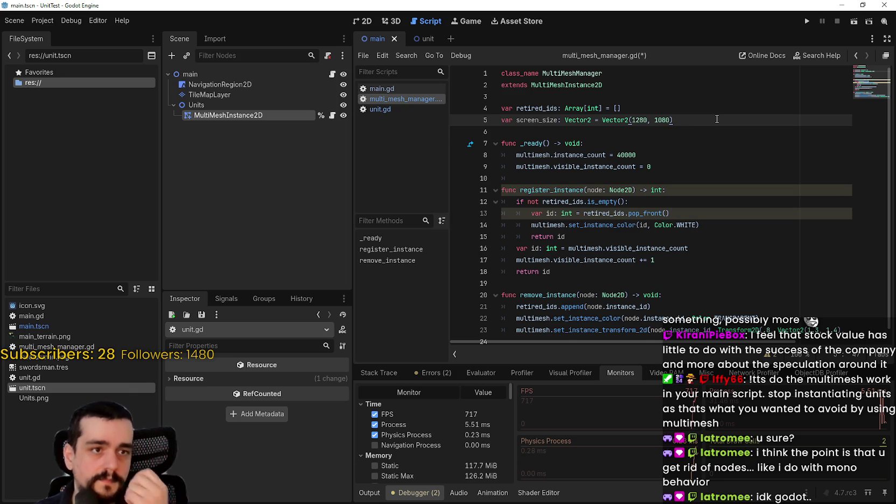
pyautogui.press('Return')
pyautogui.write('var aabb:')
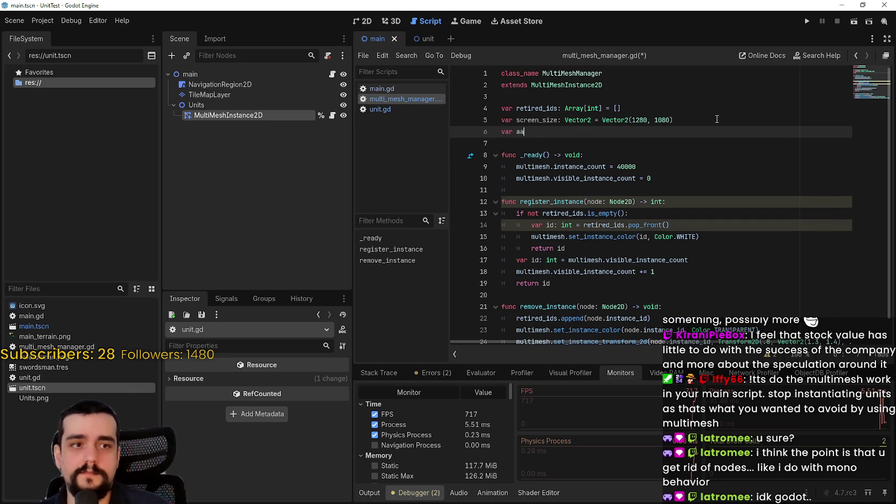
pyautogui.write(' AA')
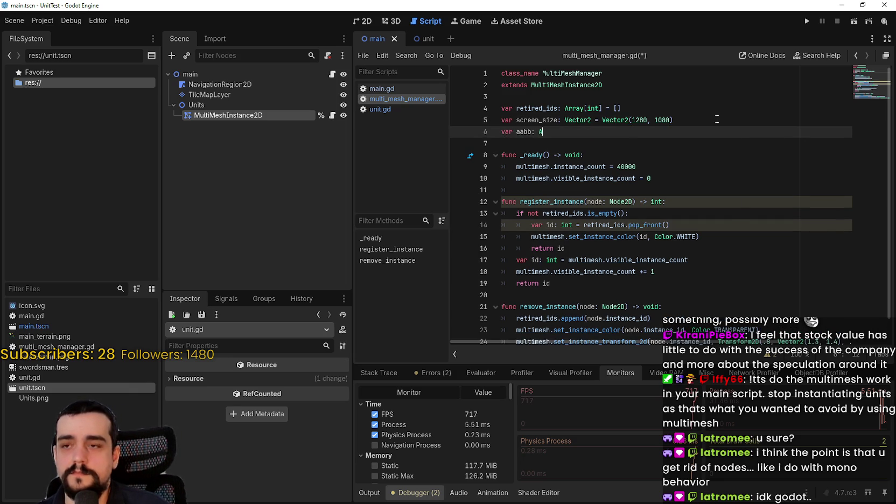
# Write var aabb: AABB = AABB(Vector2.ZERO, Vector3(screen_size.x, screen_size.y, ...)) on line 6
pyautogui.press('Return')
pyautogui.write('= AAB')
pyautogui.press('Return')
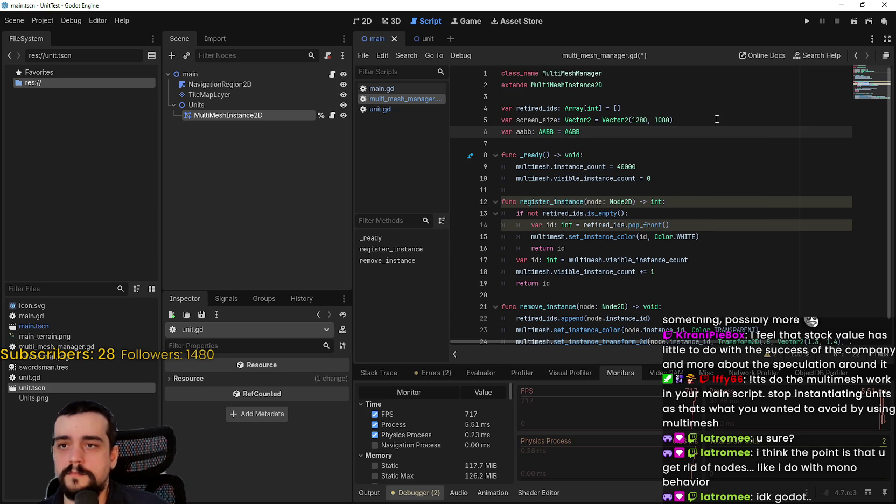
pyautogui.write('(Vector')
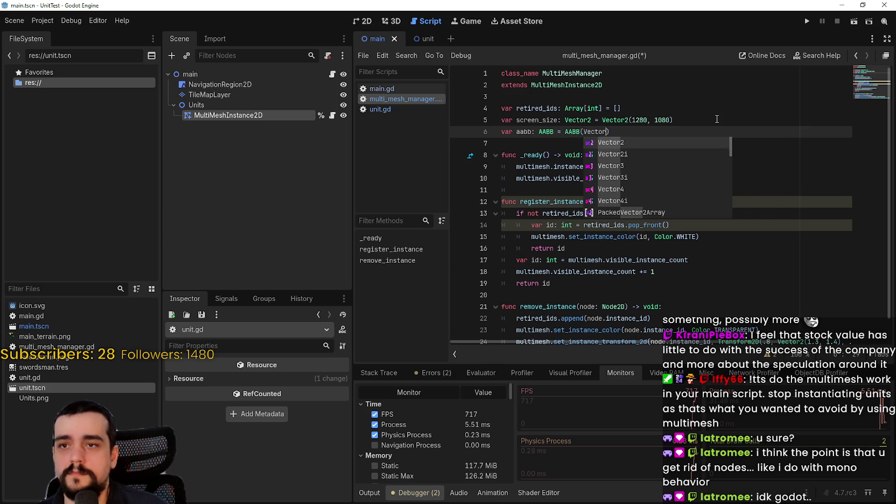
pyautogui.press('Return')
pyautogui.write('.ZERO')
pyautogui.press('Return')
pyautogui.write(', Vector3')
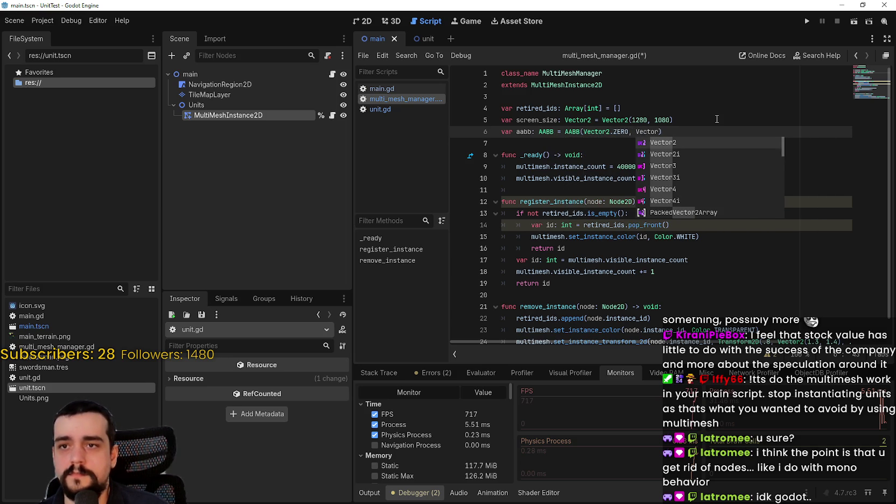
pyautogui.write('(scr')
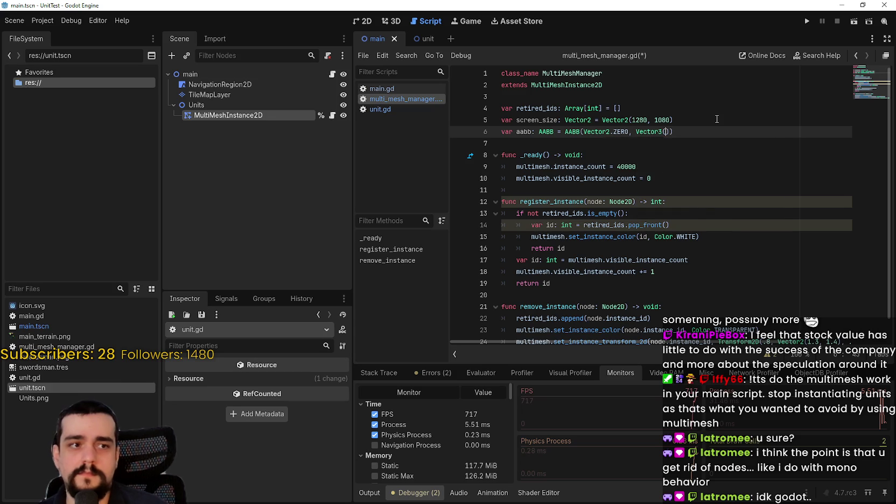
pyautogui.write('eenm')
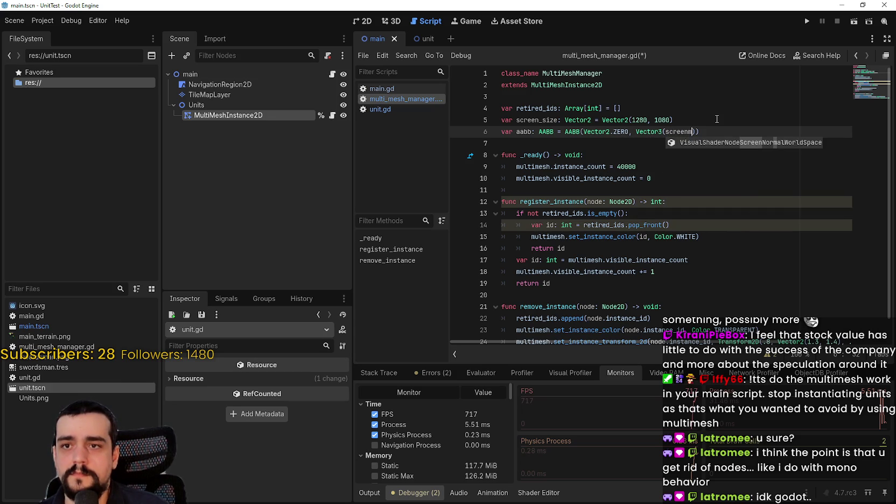
pyautogui.press('BackSpace')
pyautogui.press('BackSpace')
pyautogui.press('BackSpace')
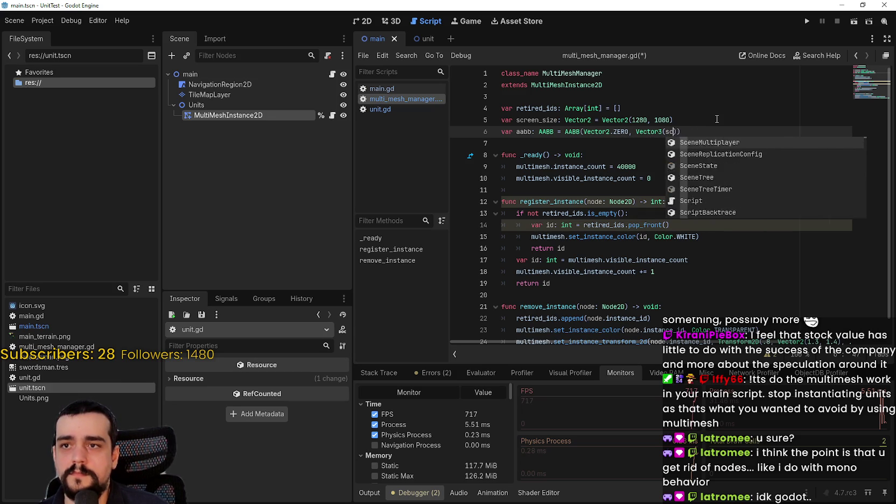
pyautogui.write('reen')
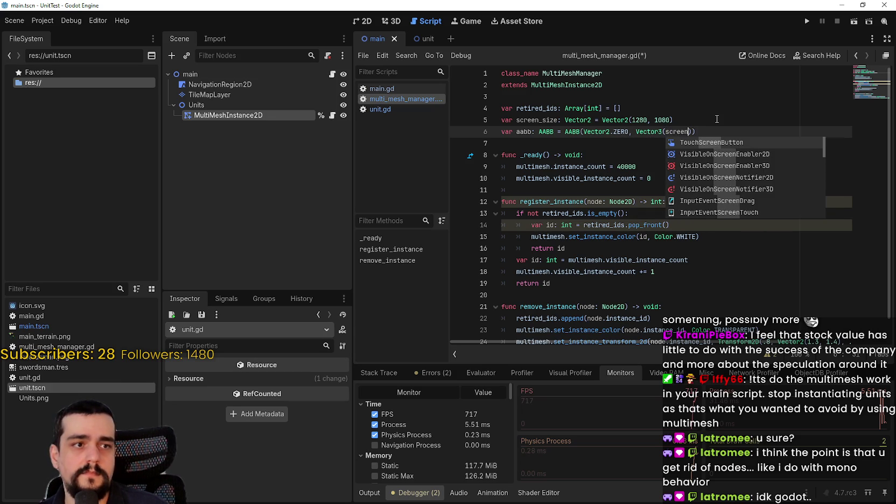
pyautogui.write('_size')
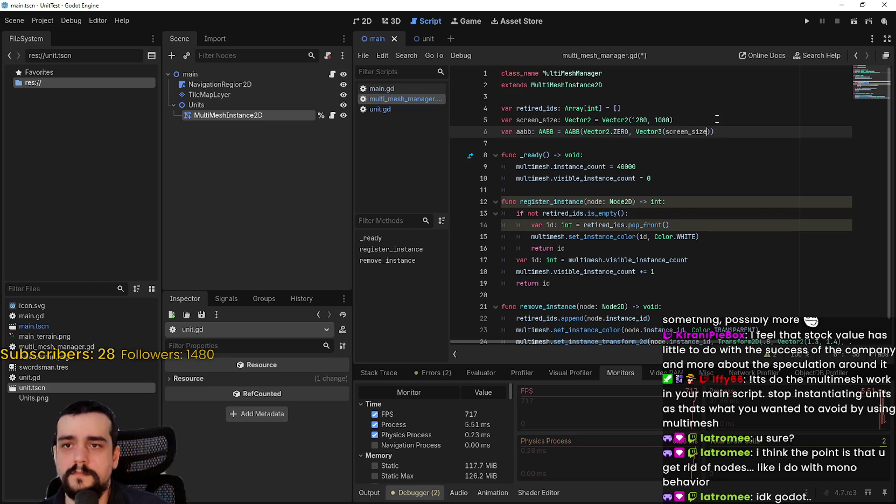
pyautogui.write('.x, s')
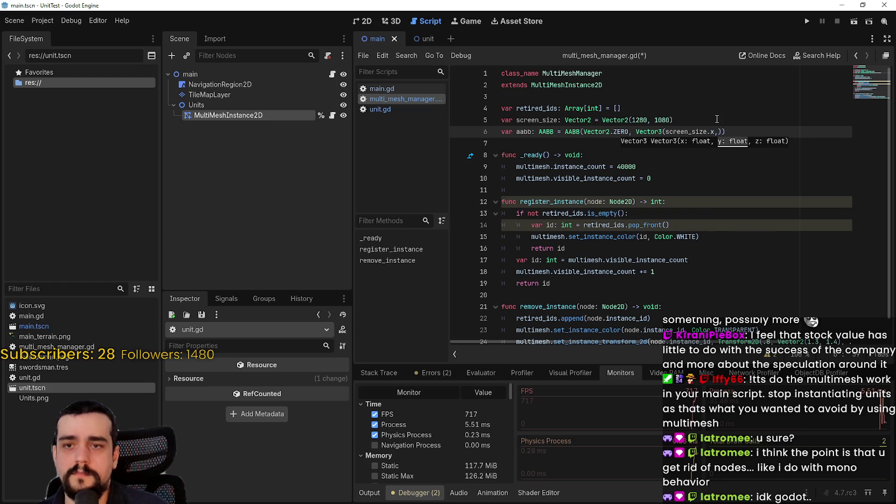
pyautogui.write('creen')
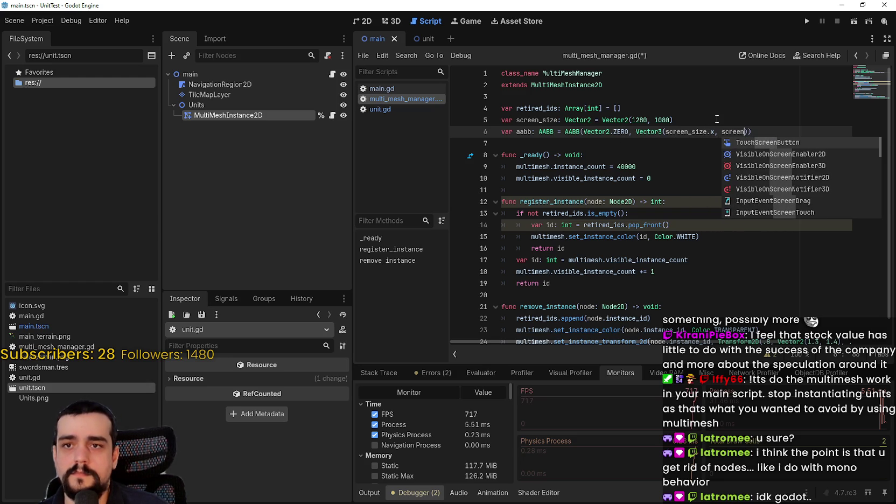
pyautogui.write('_size.y, 0')
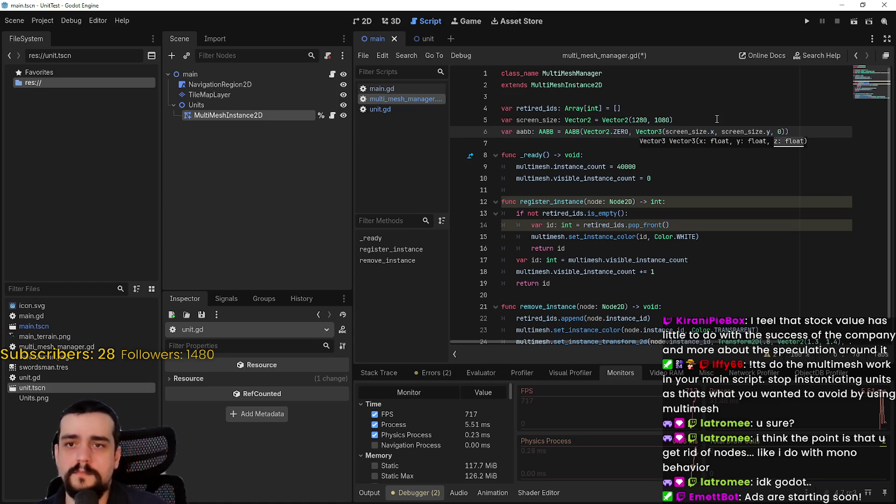
pyautogui.press('Down')
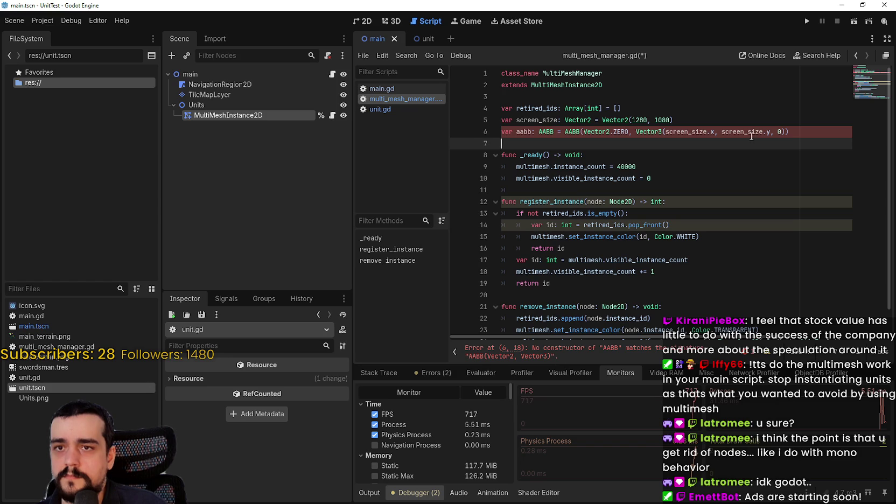
# Fix the Vector3 arguments by removing the extra comma and adding a 0 depth
pyautogui.click(780, 132)
pyautogui.write(')')
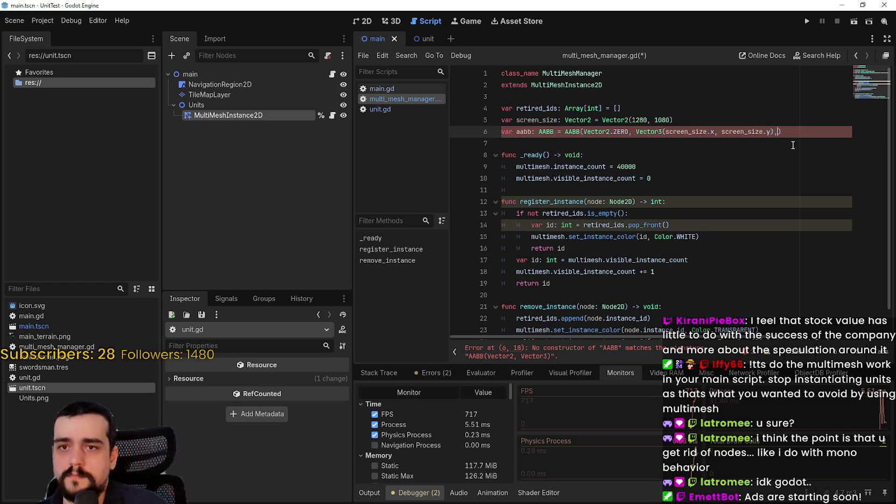
pyautogui.press('BackSpace')
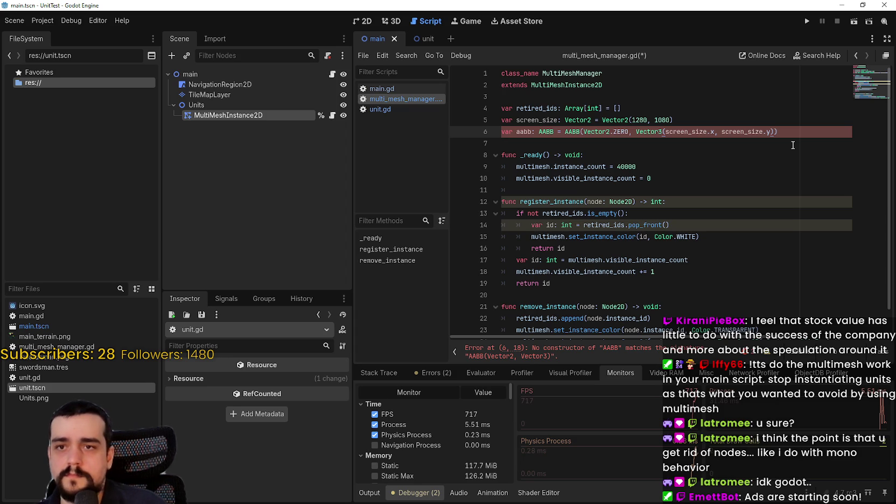
pyautogui.click(793, 145)
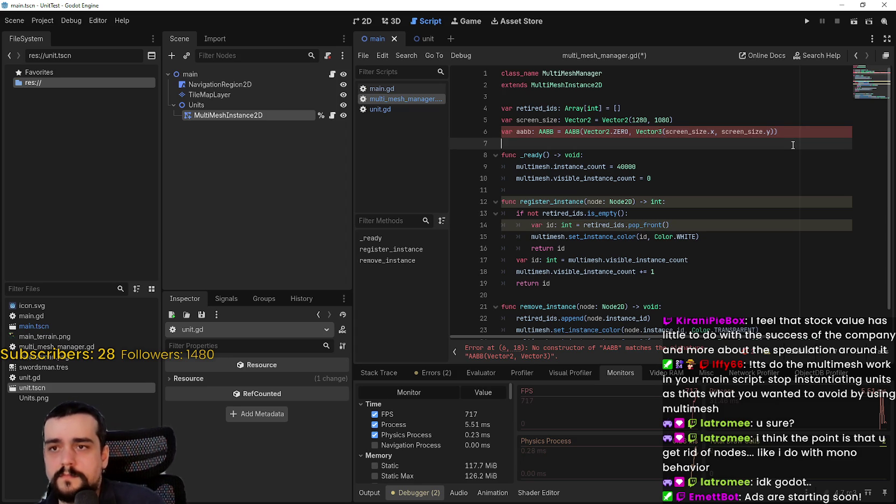
pyautogui.press('Left')
pyautogui.press('Left')
pyautogui.press('Left')
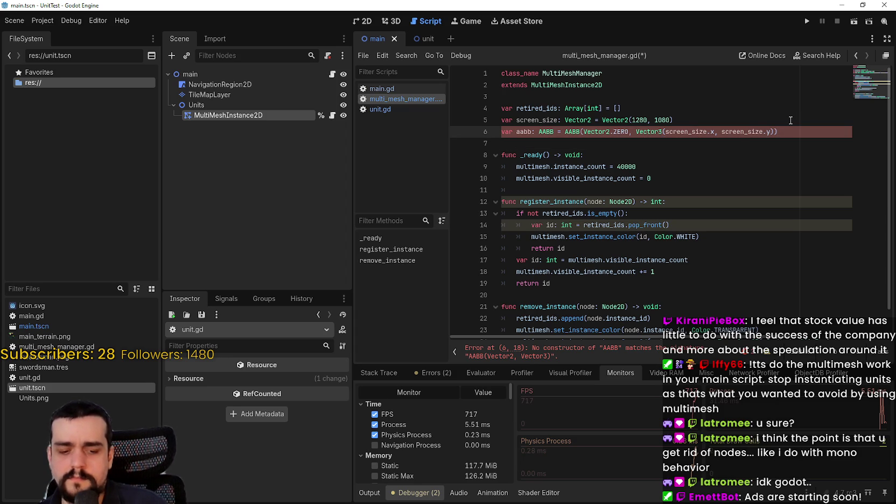
pyautogui.write(', 0')
pyautogui.click(790, 120)
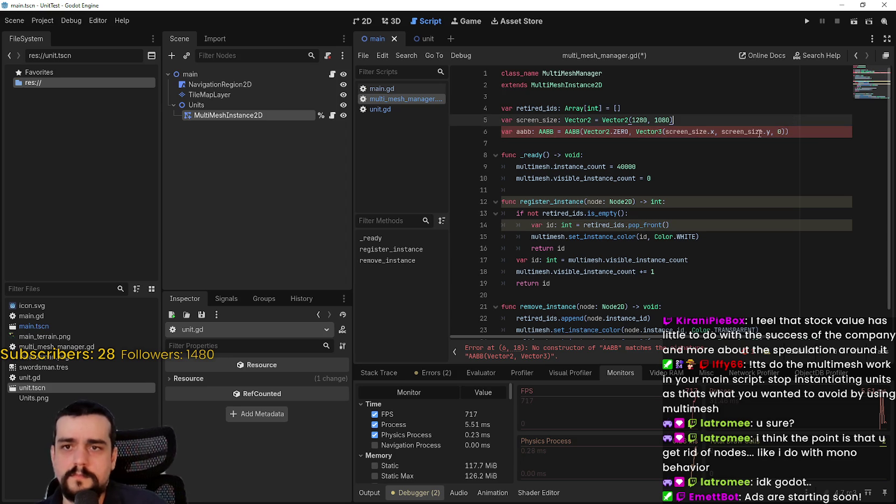
pyautogui.click(773, 142)
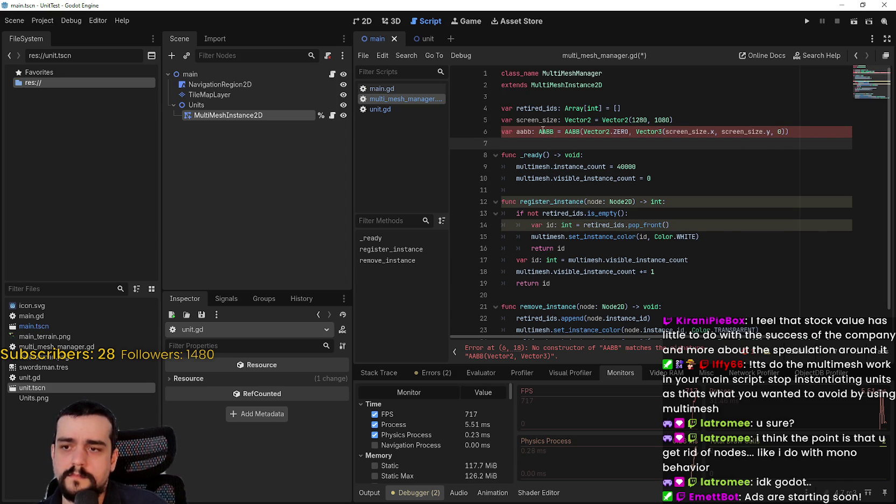
pyautogui.moveTo(543, 130)
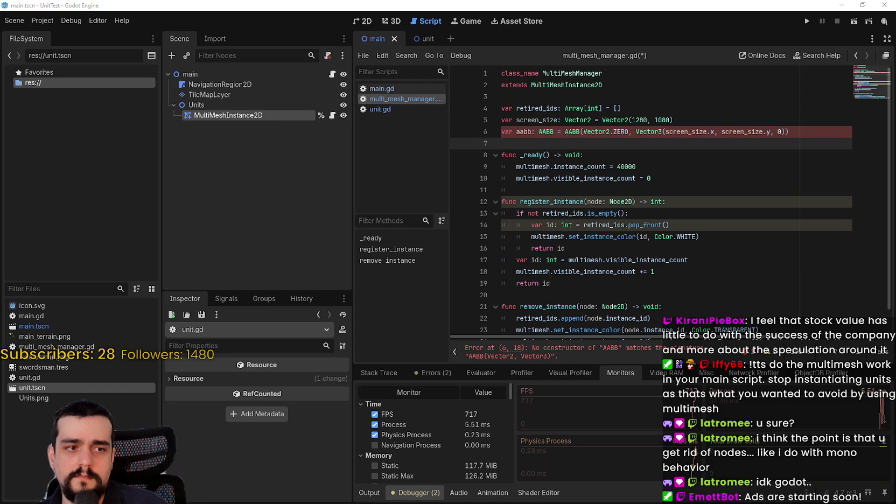
# Inspect the aabb declaration and its AABB documentation popup
pyautogui.click(636, 167)
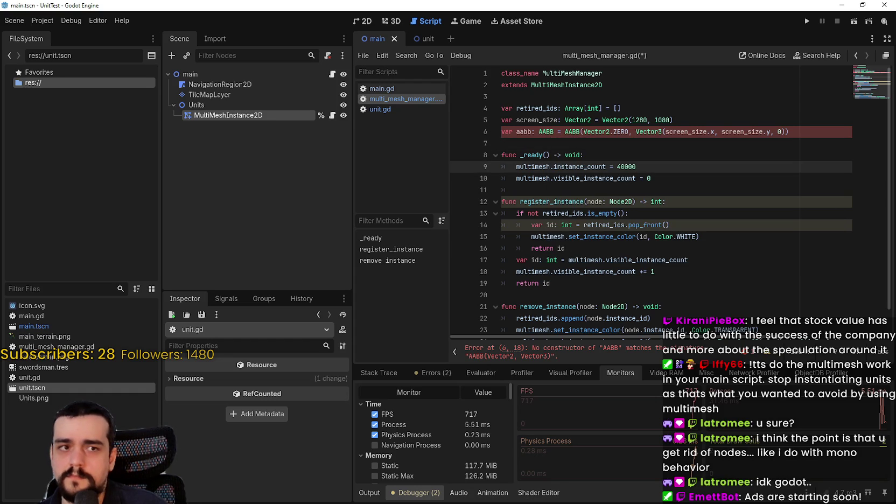
pyautogui.click(687, 199)
pyautogui.click(637, 191)
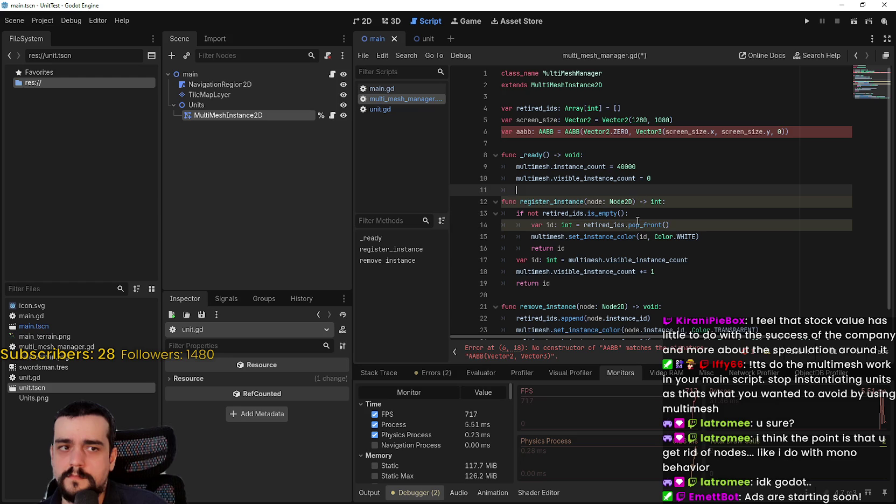
pyautogui.click(546, 145)
pyautogui.doubleClick(524, 132)
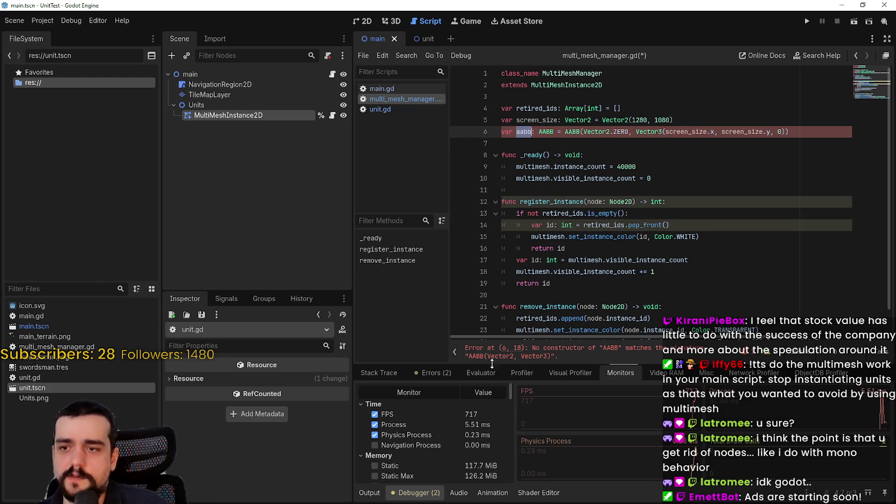
pyautogui.click(629, 122)
pyautogui.moveTo(572, 131)
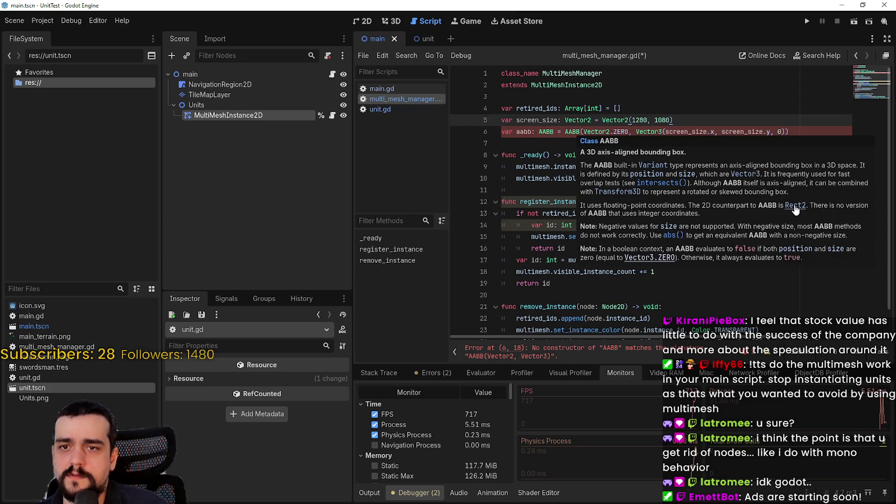
pyautogui.click(539, 179)
# Change Vector2.ZERO to Vector3.ZERO in the AABB call and save the script
pyautogui.moveTo(584, 131); pyautogui.dragTo(628, 131)
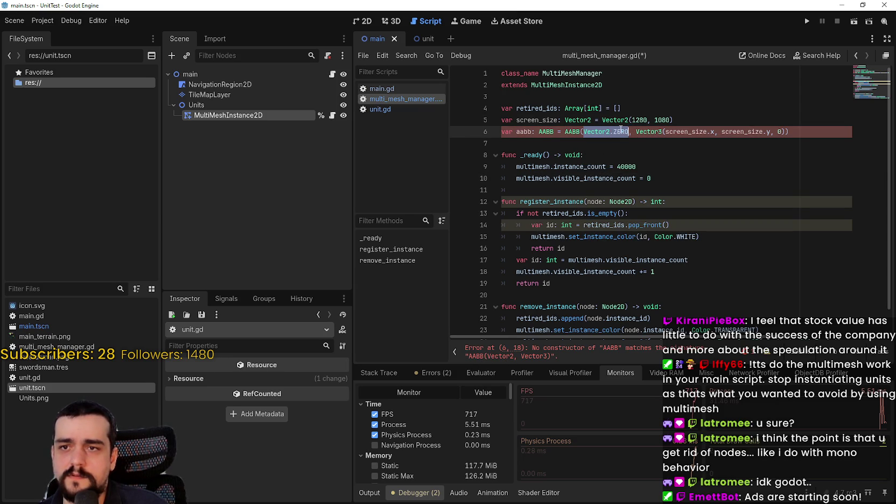
pyautogui.click(612, 131)
pyautogui.press('BackSpace')
pyautogui.press('BackSpace')
pyautogui.write('3')
pyautogui.press('Escape')
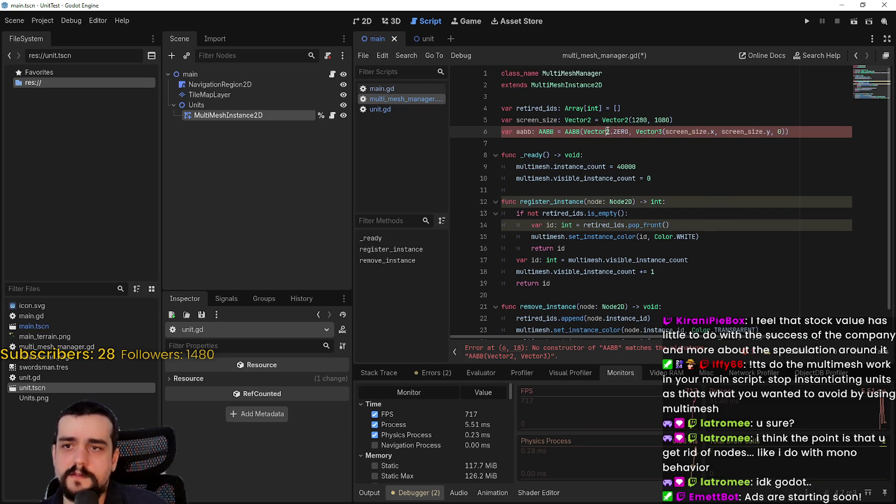
pyautogui.click(561, 146)
pyautogui.hotkey('ctrl', 's')
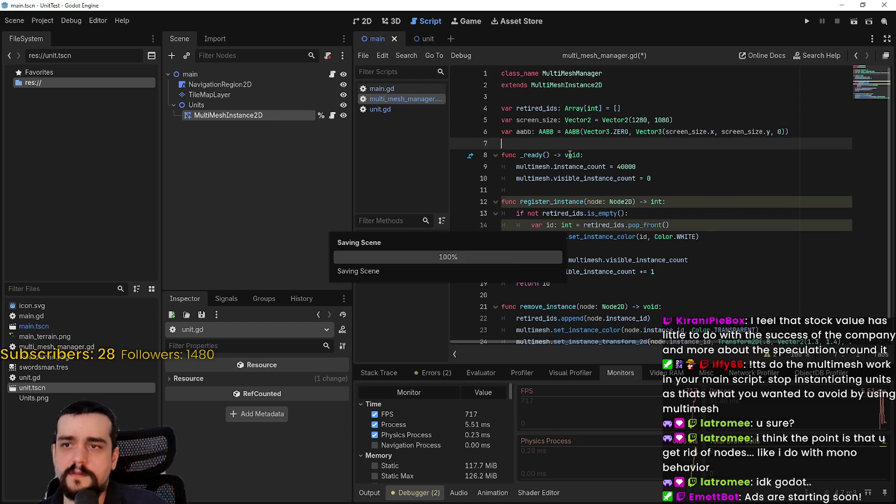
# Add a _physics_process function at the end of multi_mesh_manager.gd
pyautogui.scroll(-1, 605, 223)
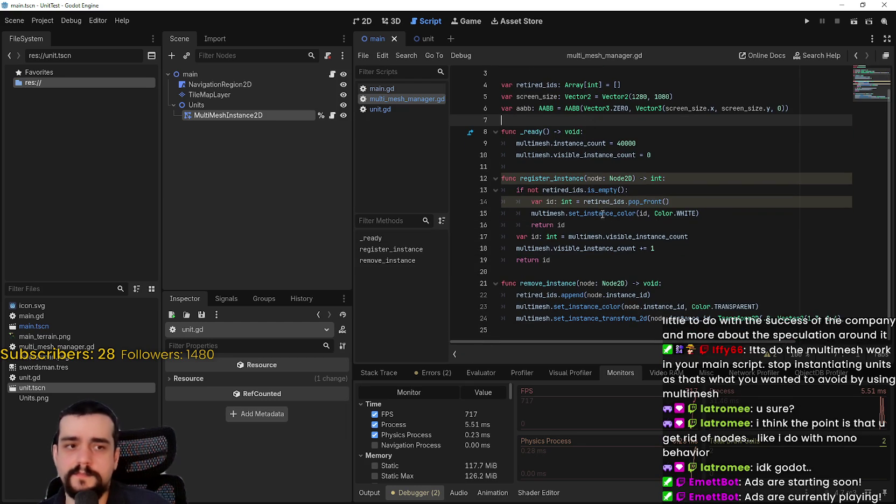
pyautogui.moveTo(600, 210)
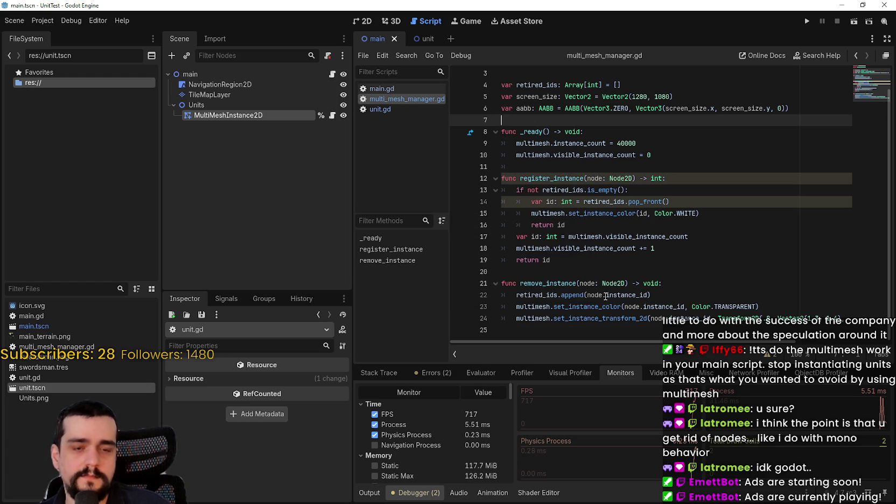
pyautogui.click(588, 322)
pyautogui.click(590, 332)
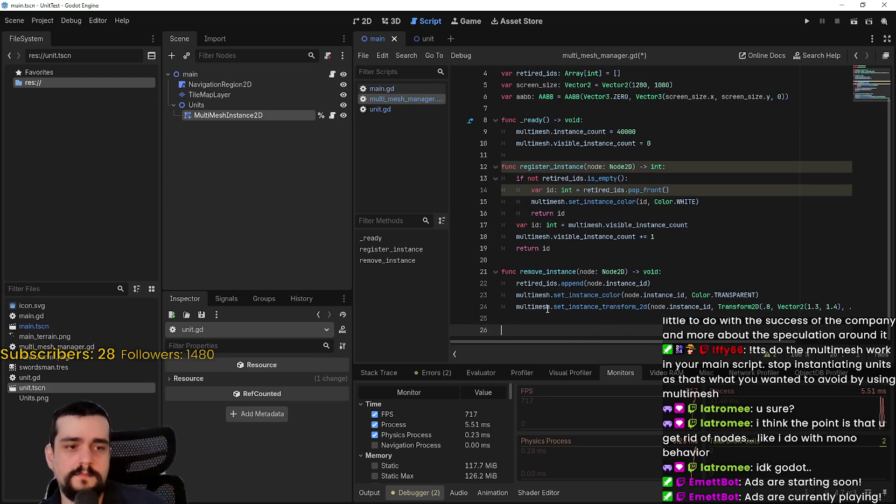
pyautogui.press('Return')
pyautogui.write('func ph')
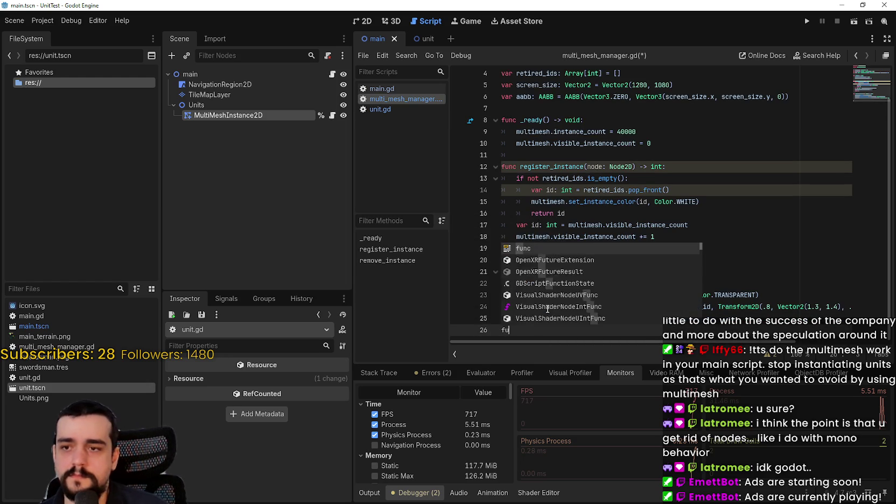
pyautogui.press('Return')
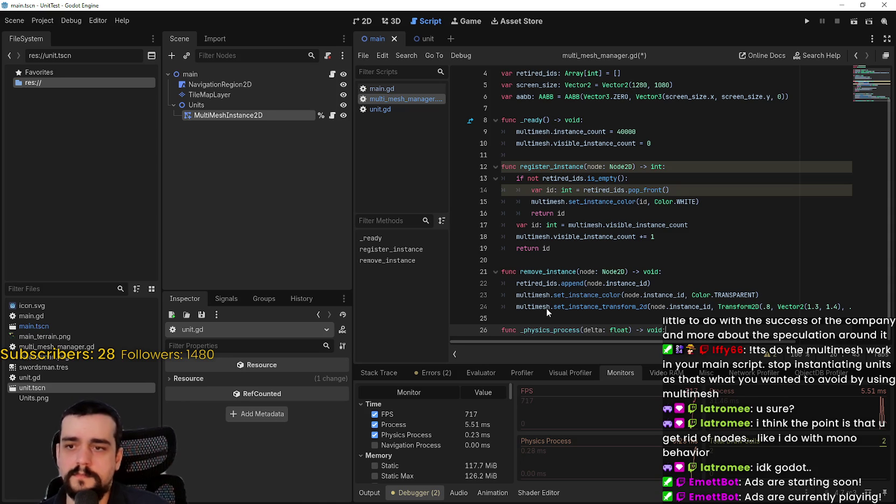
pyautogui.press('Return')
# Set aabb.position to Vector3.ZERO minus Vector3(screen_size.x, screen_size.y, 0)/2
pyautogui.write('aa')
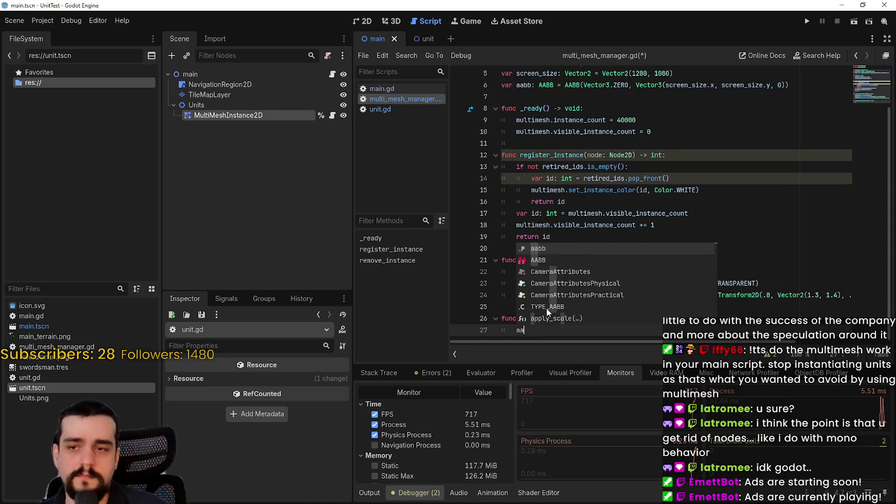
pyautogui.write('bb.pos')
pyautogui.press('Return')
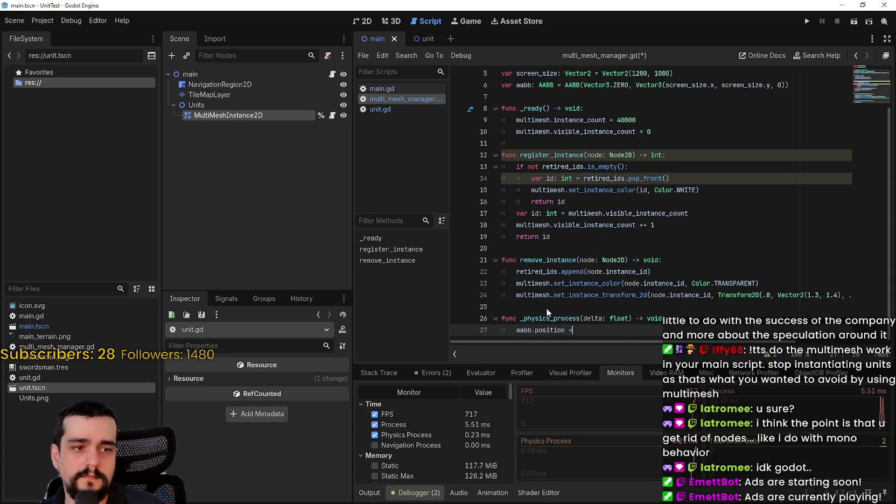
pyautogui.write('Vector2')
pyautogui.press('BackSpace')
pyautogui.write('3')
pyautogui.press('Escape')
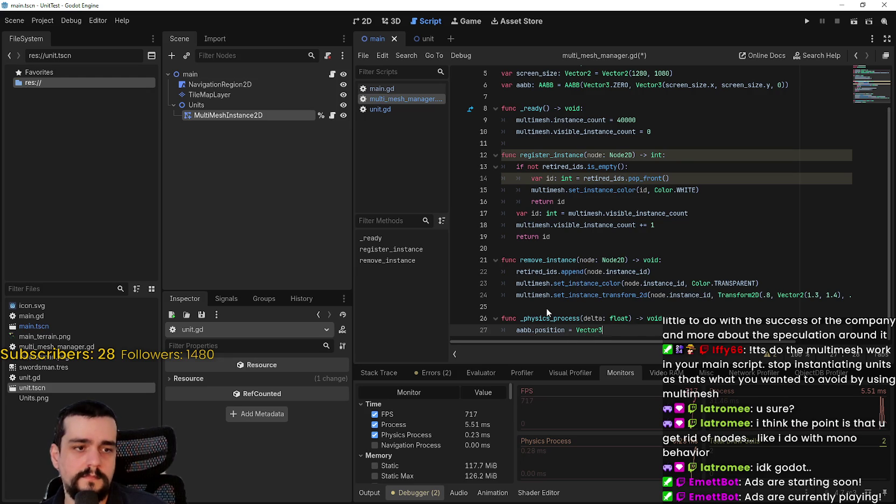
pyautogui.write('(')
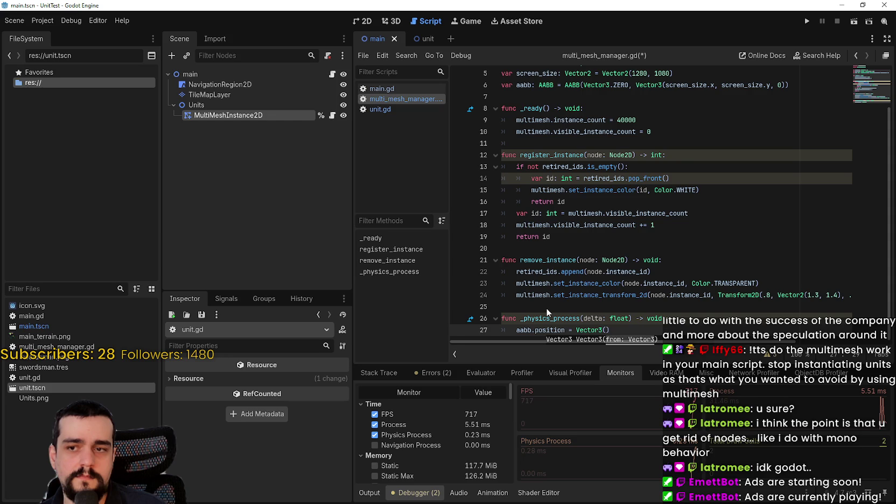
pyautogui.press('BackSpace')
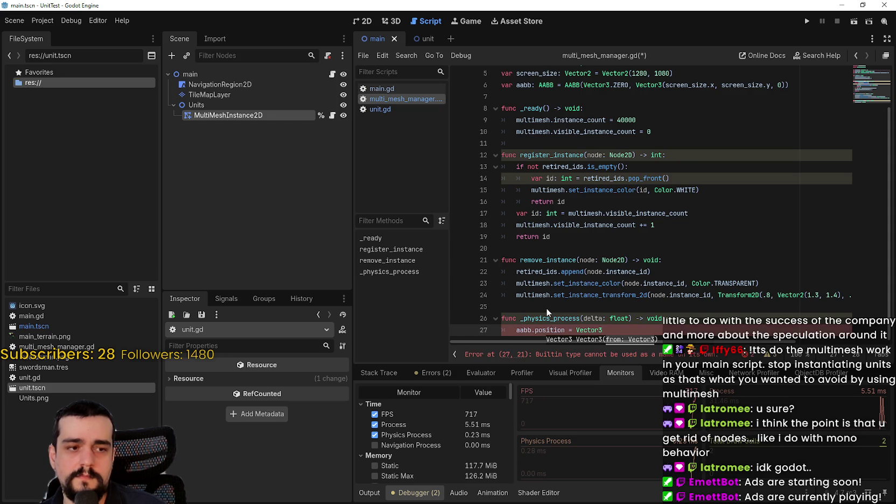
pyautogui.write('(Vector3')
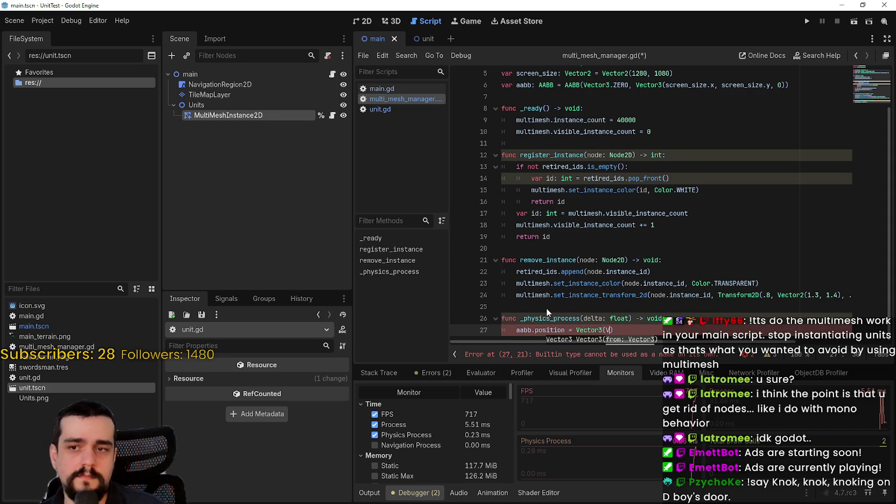
pyautogui.write('.ZERO,')
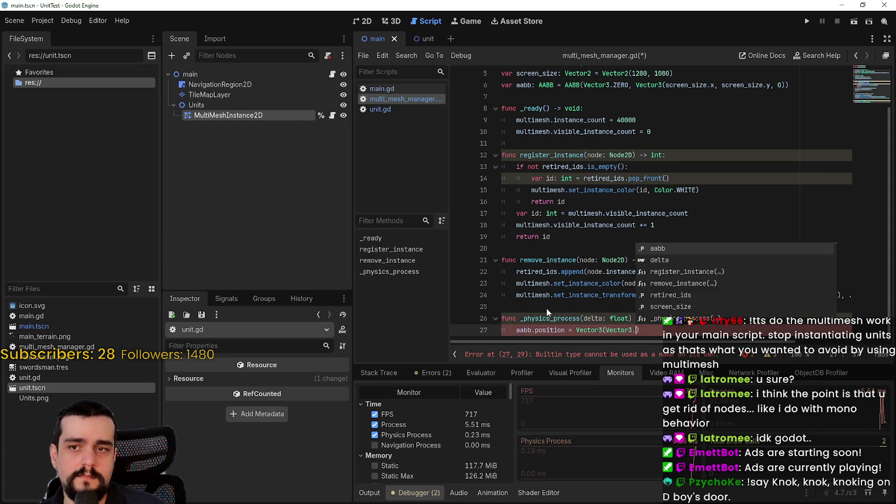
pyautogui.press('BackSpace')
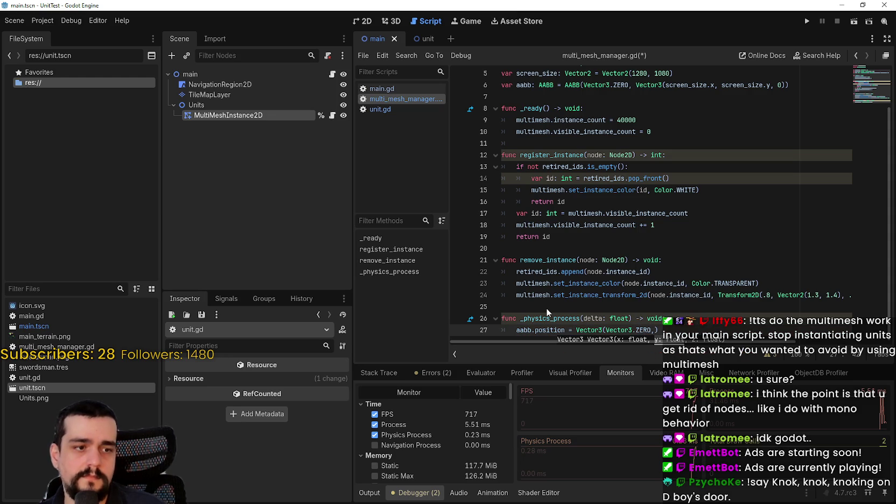
pyautogui.press('Right')
pyautogui.write('-')
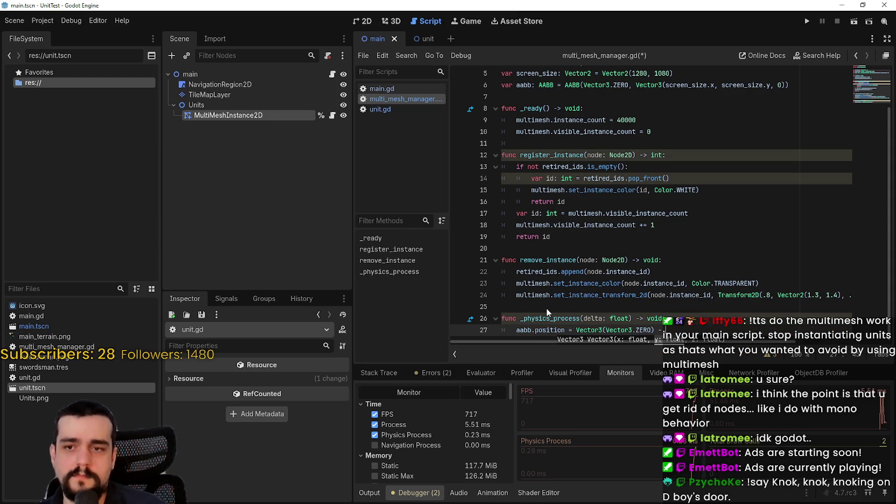
pyautogui.write(' Vector3')
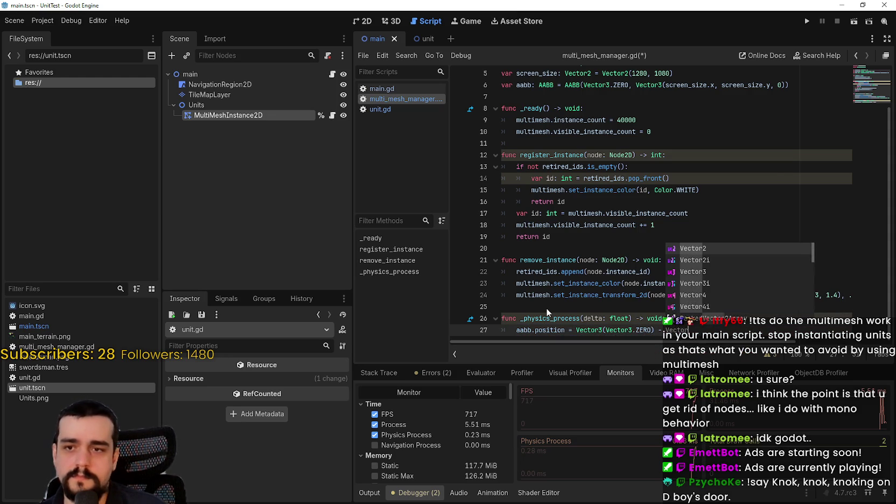
pyautogui.write('(scre')
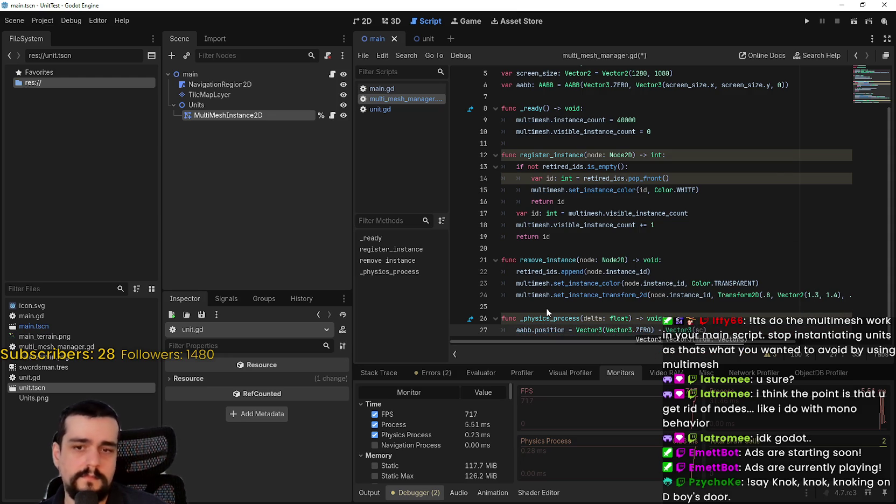
pyautogui.press('Return')
pyautogui.write('.x, screen_size')
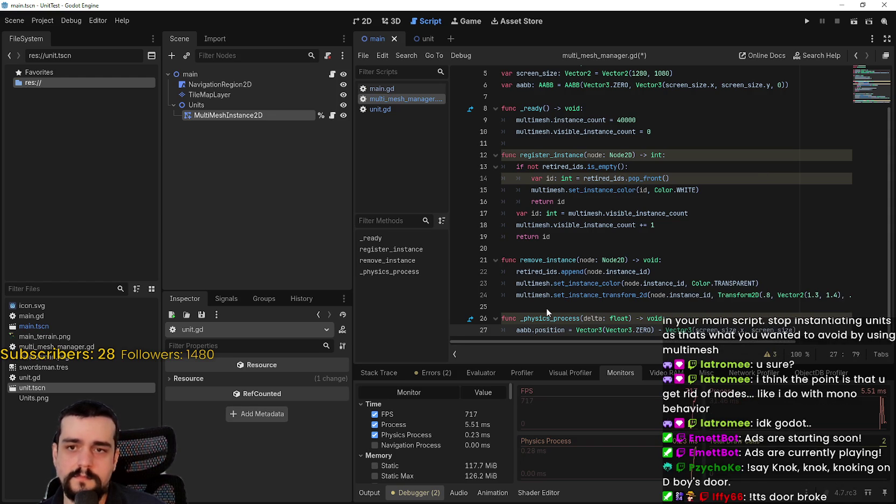
pyautogui.write('.y, 0)')
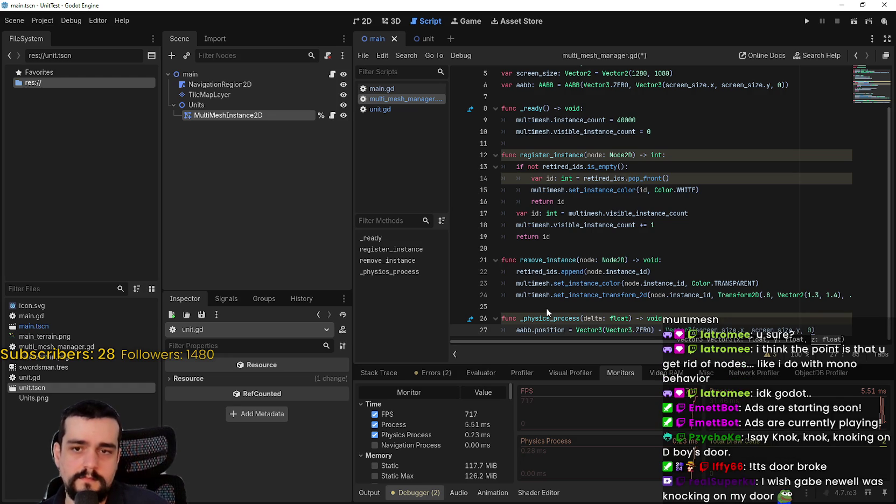
pyautogui.write('/2.')
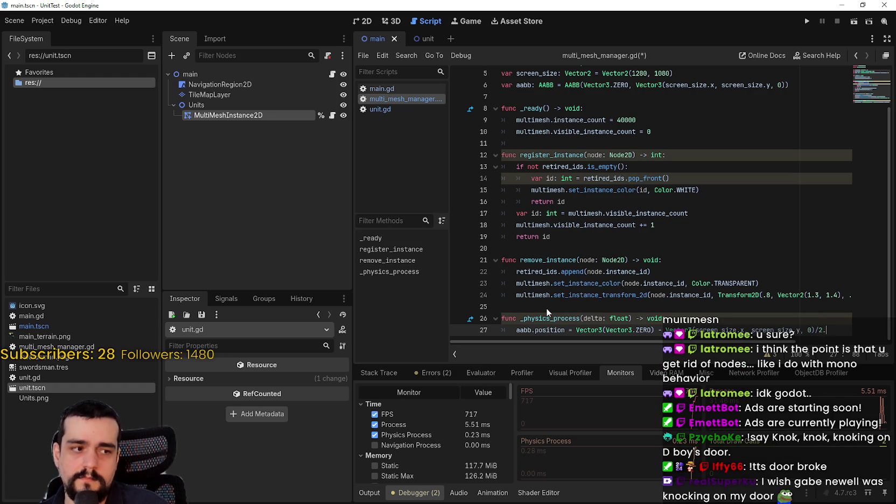
# Add multimesh.custom_aabb = aabb, save the script, and run the project
pyautogui.press('Return')
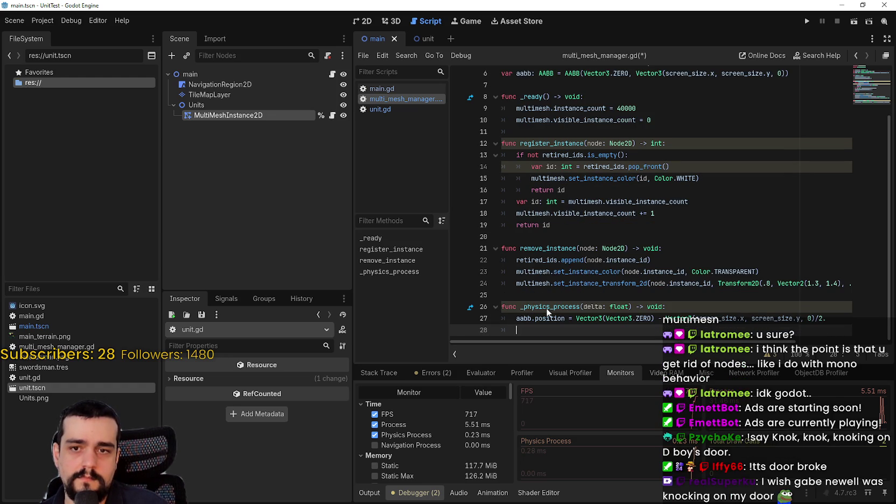
pyautogui.write('mu')
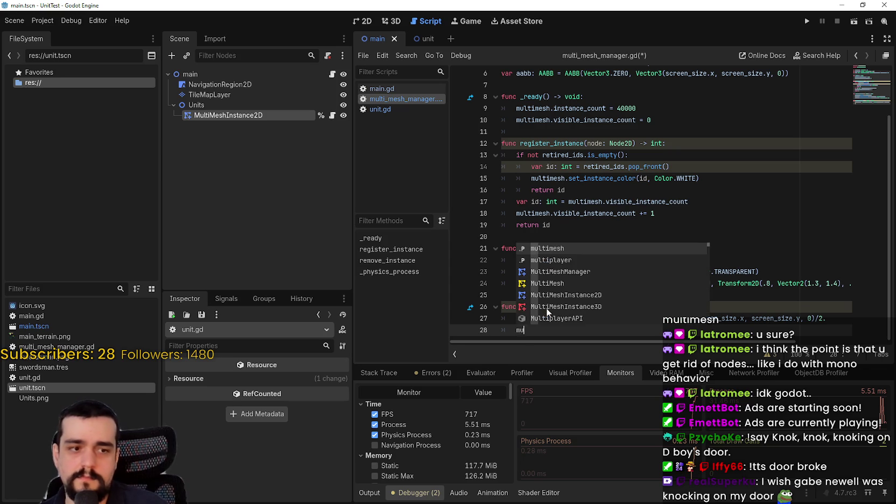
pyautogui.write('ltimesh.')
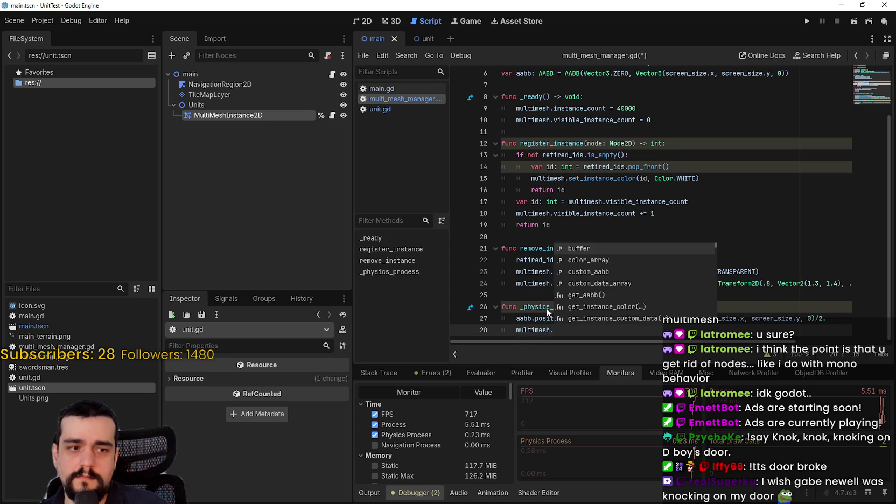
pyautogui.write('cu')
pyautogui.press('Return')
pyautogui.write('= aa')
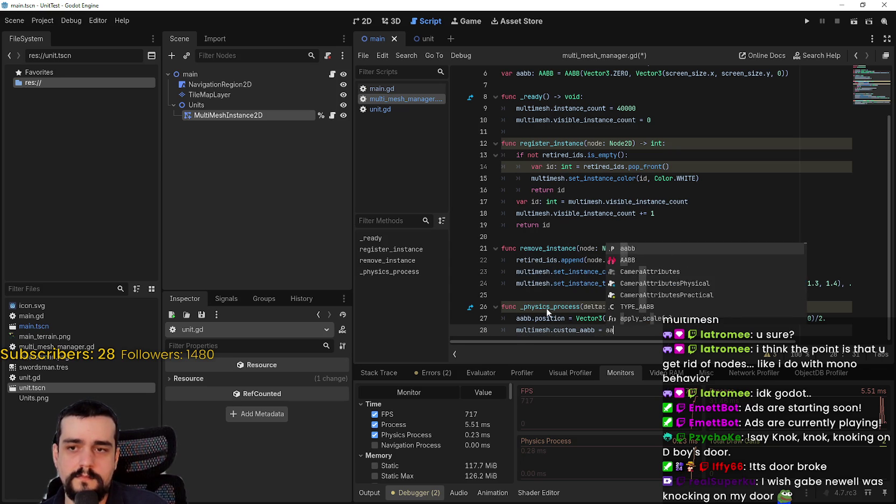
pyautogui.press('Return')
pyautogui.hotkey('ctrl', 's')
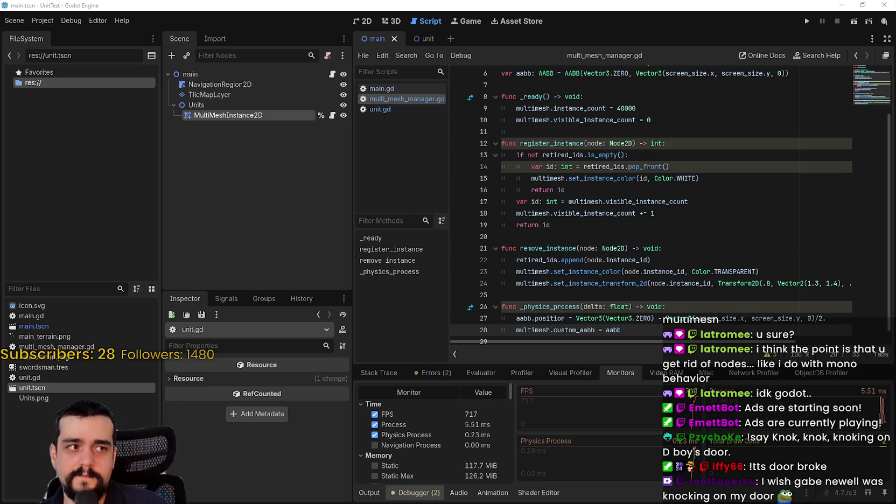
pyautogui.click(806, 21)
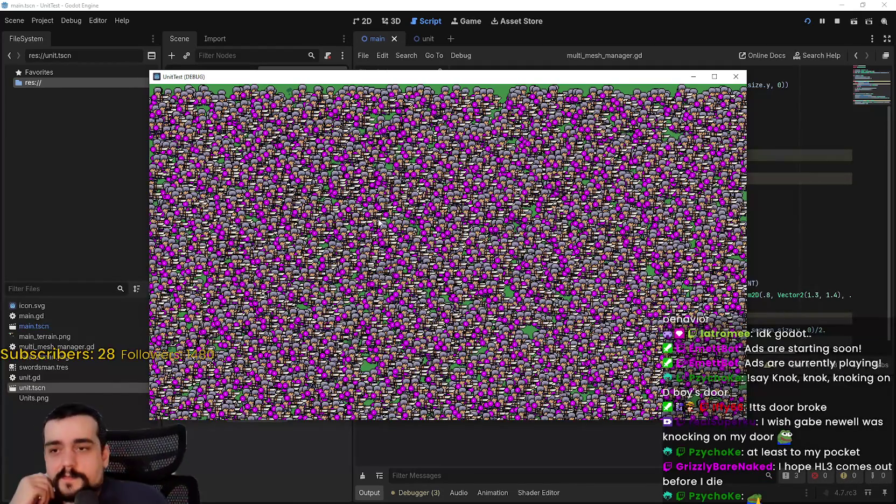
# Check the performance monitors (about 6.15 ms process time) and return to the running game
pyautogui.click(419, 492)
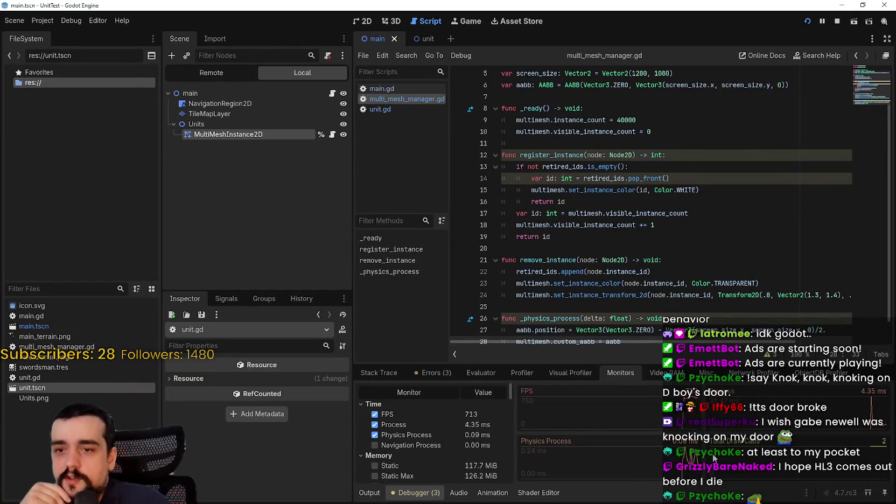
pyautogui.hotkey('alt', 'Tab')
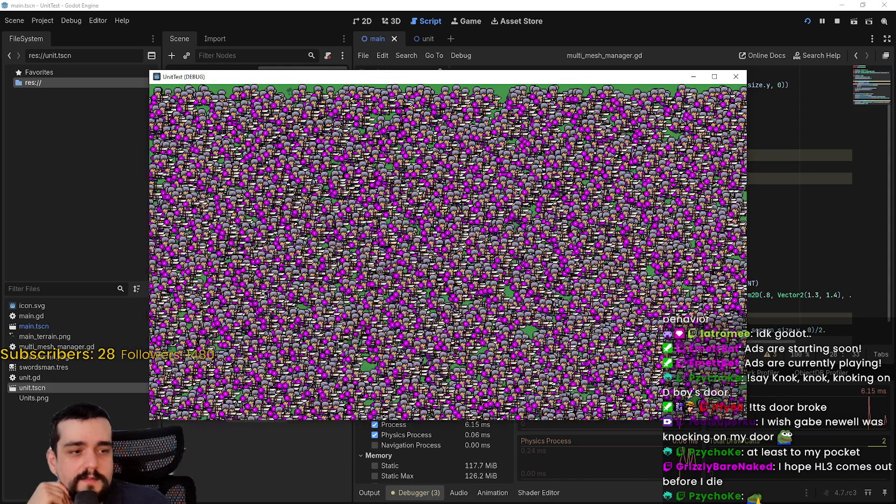
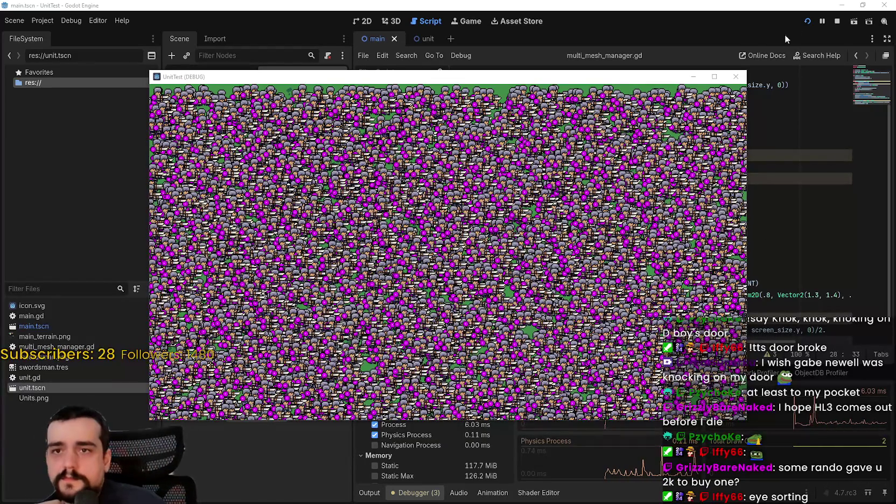
# Stop the running unit test, select MultiMeshInstance2D, and enlarge the Inspector to show its MultiMesh properties
pyautogui.click(838, 25)
pyautogui.click(233, 115)
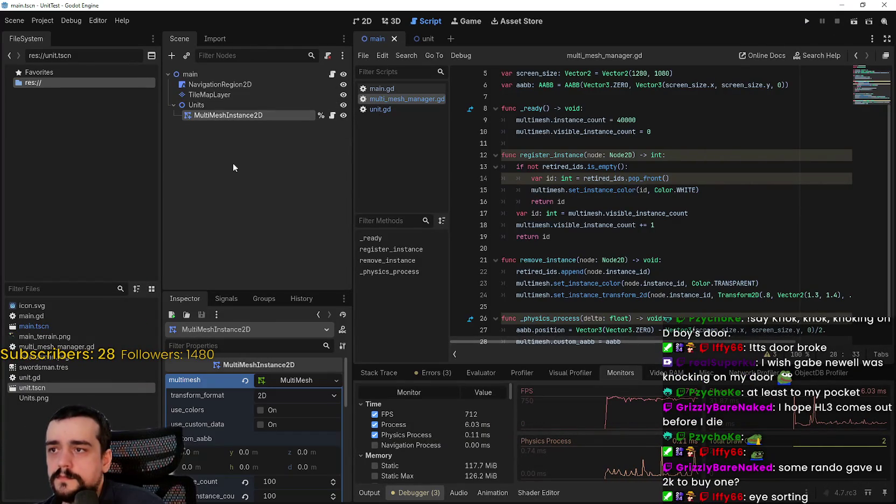
pyautogui.scroll(-1, 258, 477)
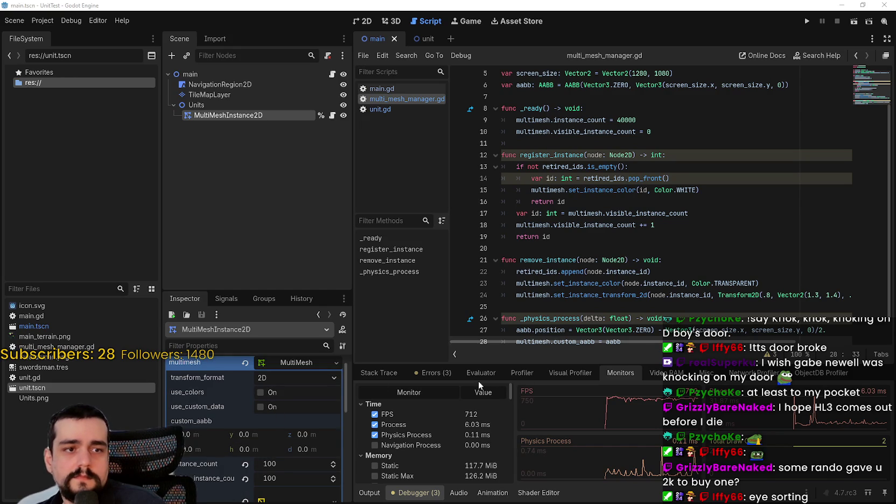
pyautogui.click(262, 396)
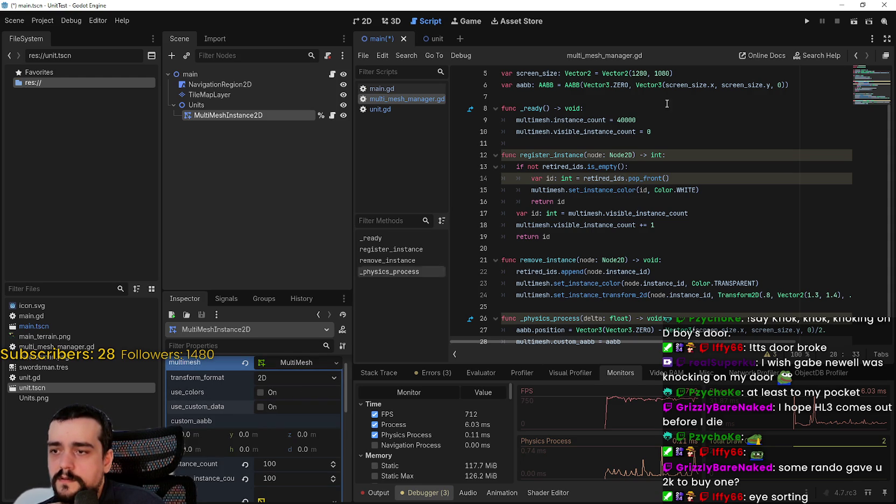
pyautogui.click(204, 105)
pyautogui.click(205, 116)
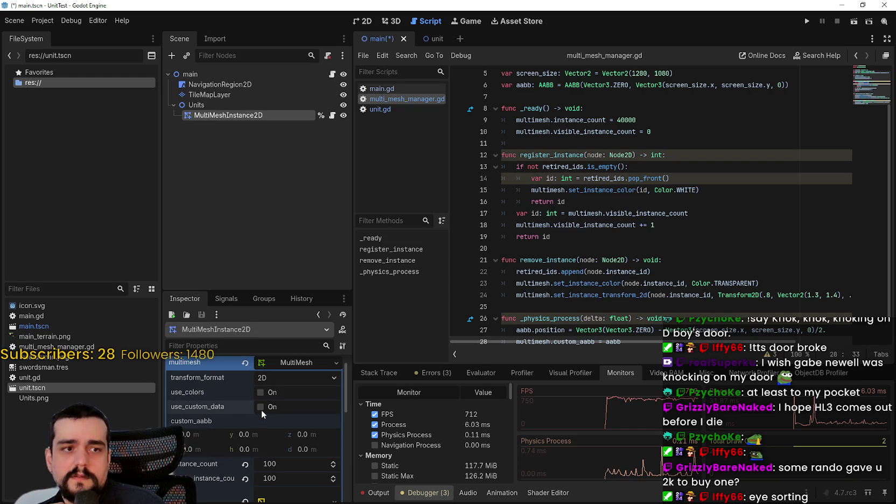
pyautogui.moveTo(259, 290); pyautogui.dragTo(259, 132)
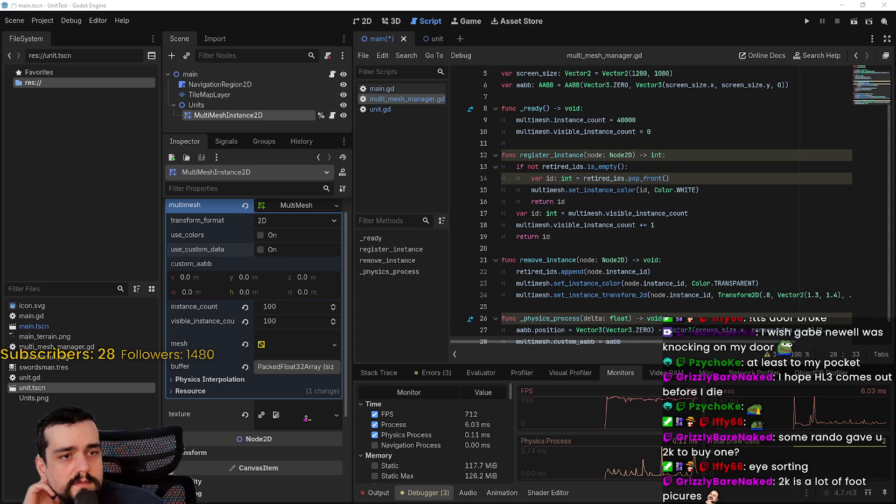
# Revert instance_count to its default and enable use_colors and use_custom_data on the MultiMesh
pyautogui.click(245, 306)
pyautogui.click(261, 234)
pyautogui.click(260, 249)
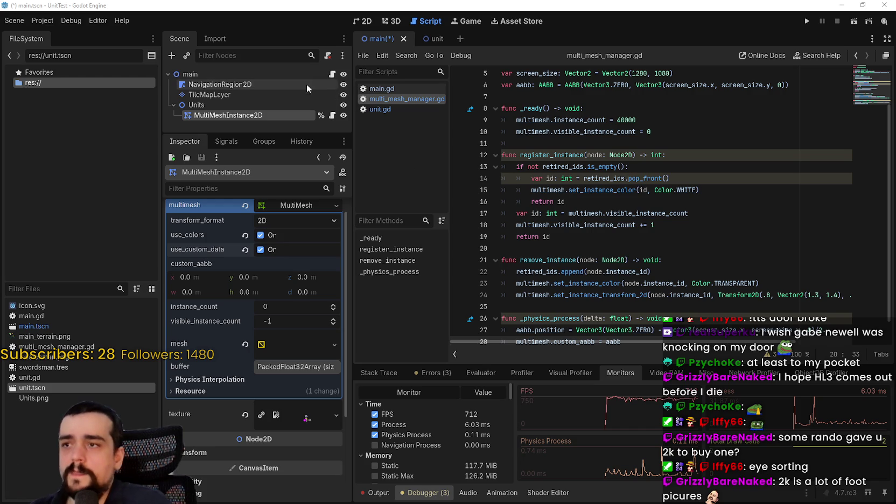
# Inspect how unit.gd's _ready passes the instance_id on line 33
pyautogui.click(400, 110)
pyautogui.scroll(-3, 735, 167)
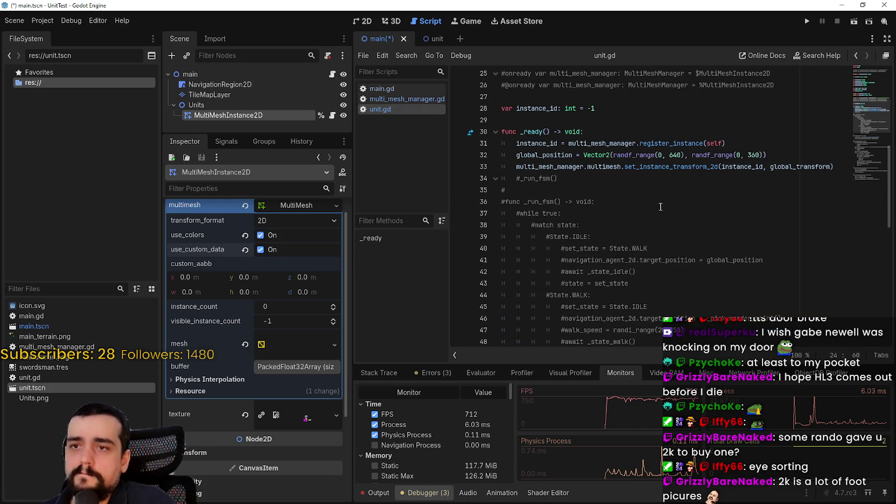
pyautogui.moveTo(705, 168); pyautogui.dragTo(760, 171)
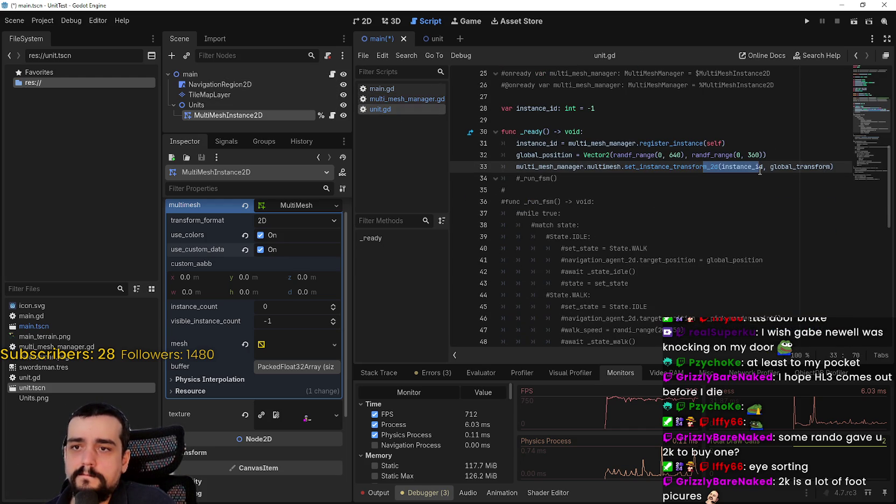
pyautogui.click(789, 155)
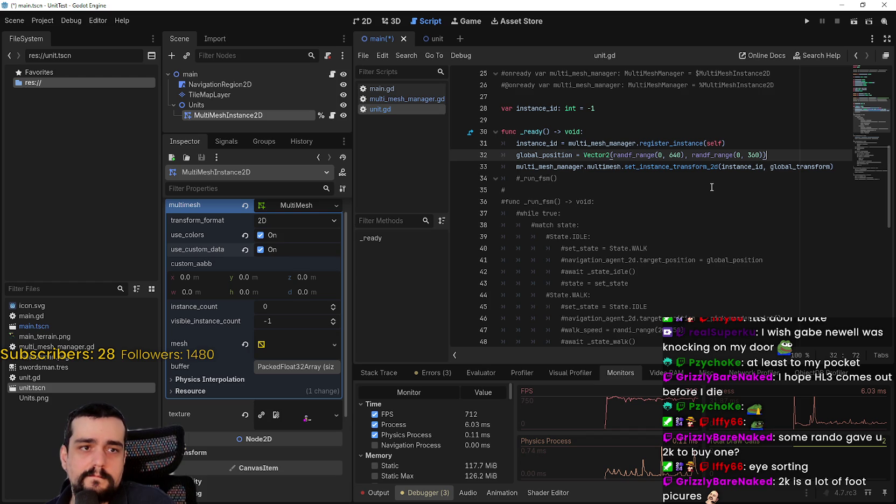
pyautogui.scroll(1, 707, 182)
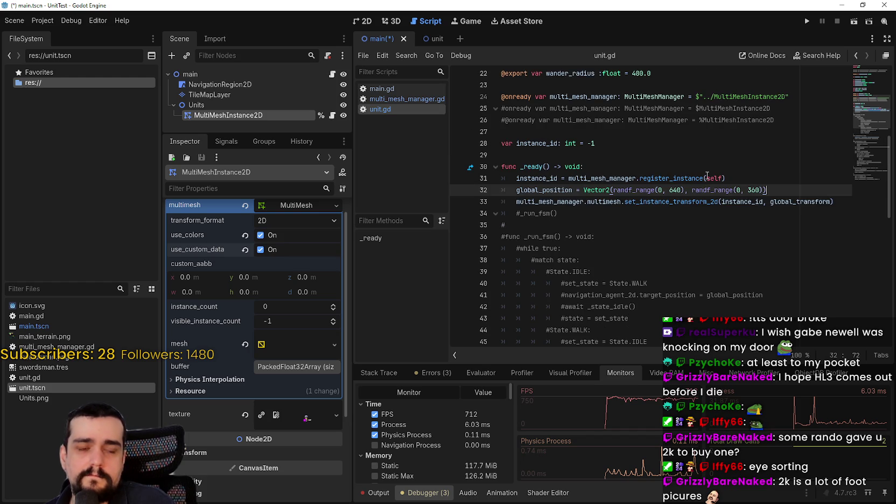
pyautogui.scroll(1, 707, 176)
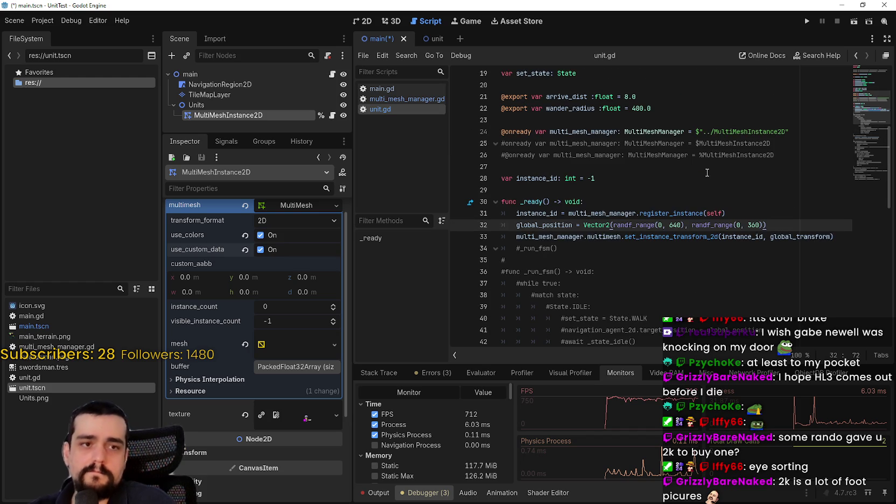
# Switch to main.gd and place the cursor at the end of line 21
pyautogui.click(397, 90)
pyautogui.scroll(-1, 691, 278)
pyautogui.click(686, 239)
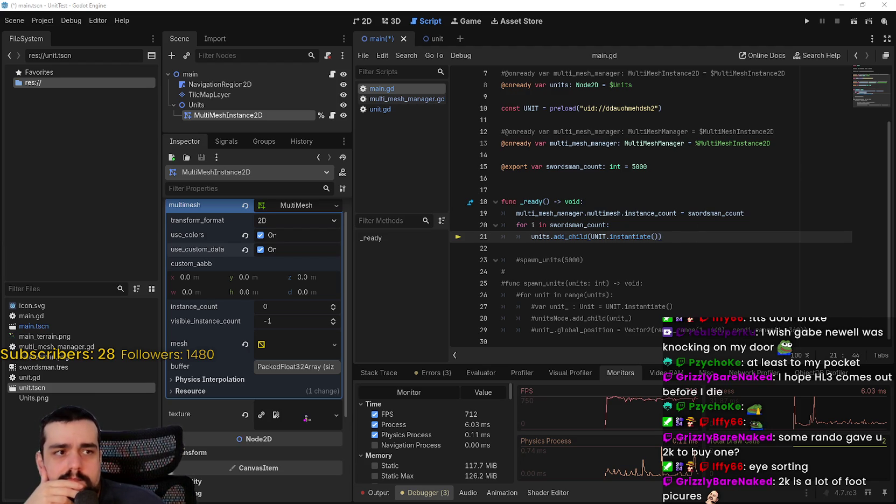
# Start a new 'var' line inside main.gd's swordsman spawn loop, then switch over to Steam
pyautogui.click(638, 178)
pyautogui.click(761, 212)
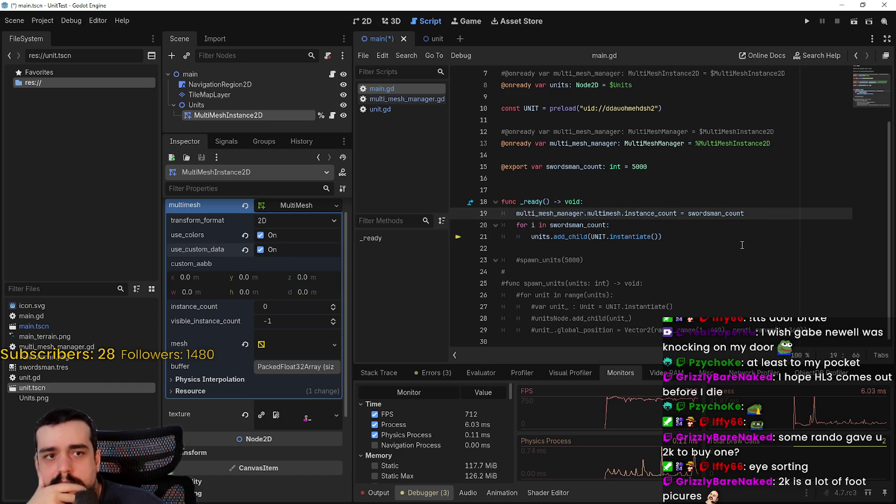
pyautogui.doubleClick(597, 225)
pyautogui.click(689, 230)
pyautogui.press('Return')
pyautogui.write('var')
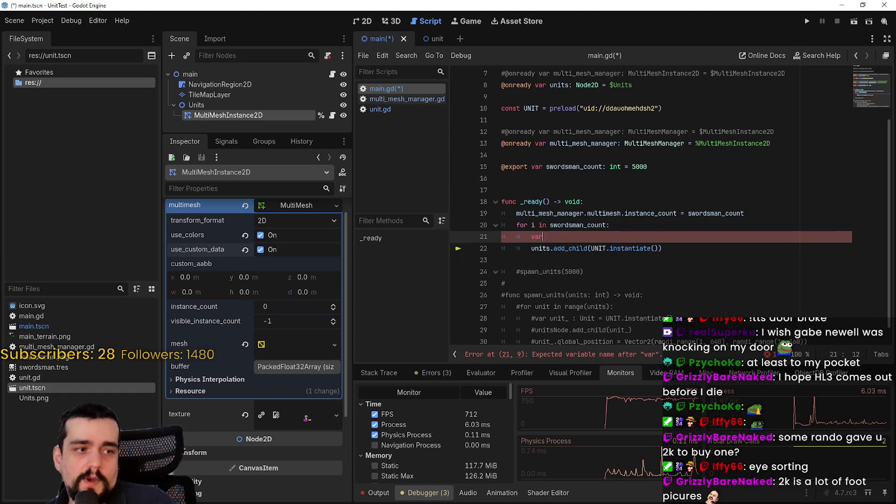
pyautogui.hotkey('alt', 'Tab')
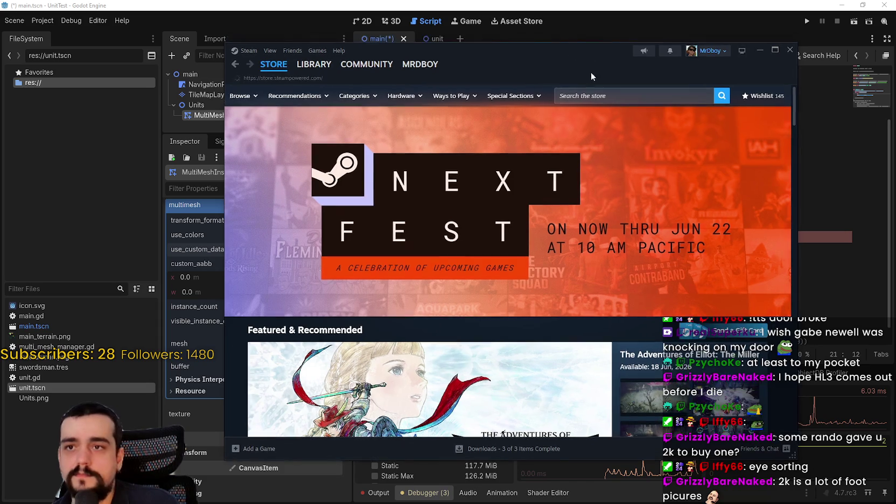
# Search the Steam store for 'Steam machine' and browse the Steam Machine page's features
pyautogui.click(608, 90)
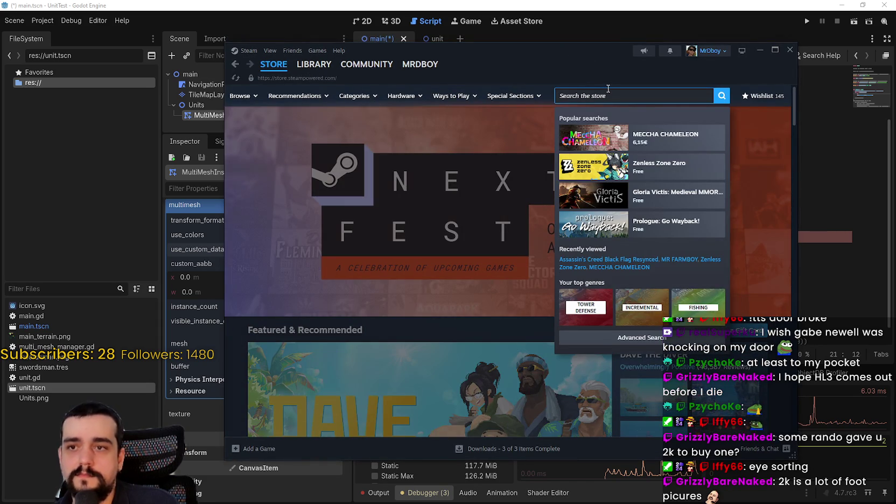
pyautogui.write('Steam machine')
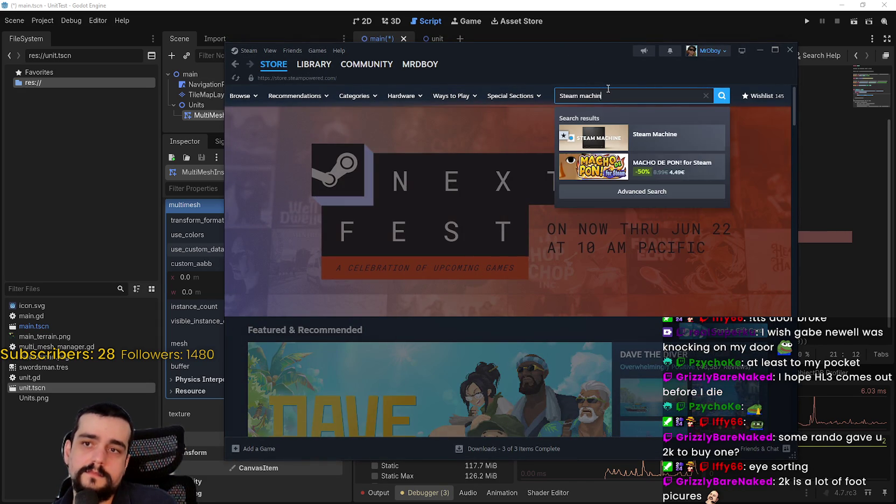
pyautogui.click(655, 136)
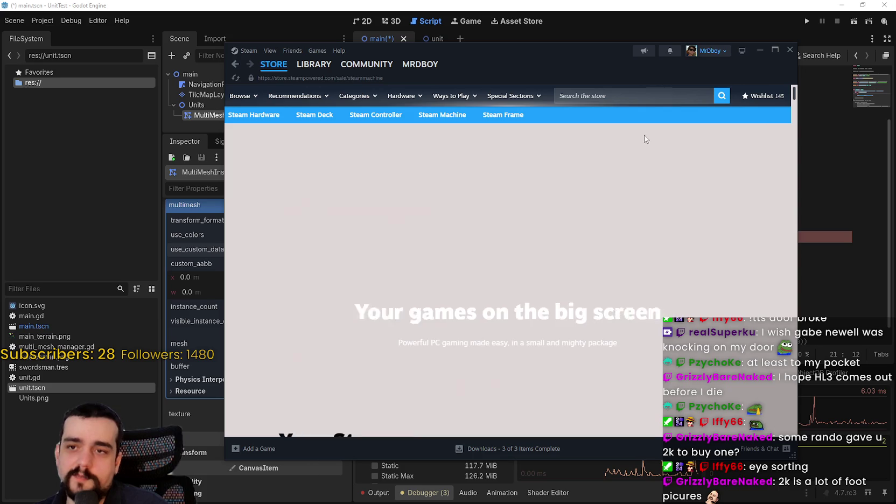
pyautogui.moveTo(600, 63)
pyautogui.mouseDown()
pyautogui.moveTo(647, 39)
pyautogui.moveTo(620, 39)
pyautogui.mouseUp()
pyautogui.scroll(-5, 667, 273)
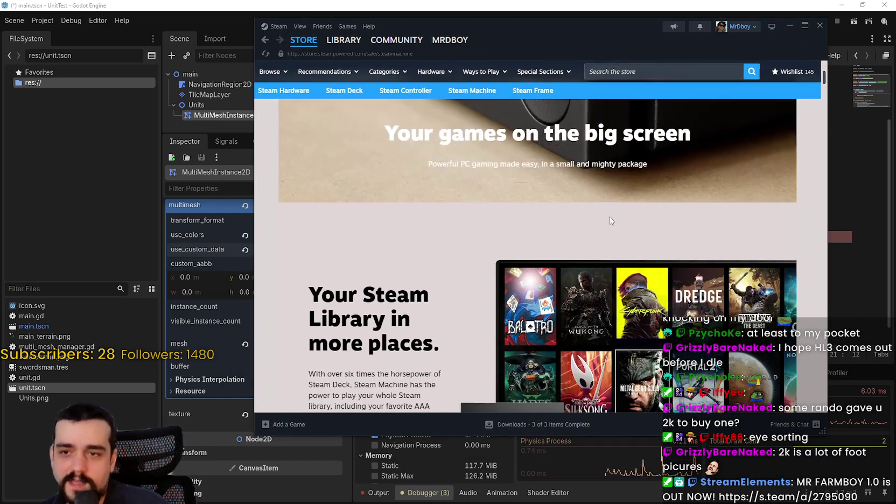
pyautogui.scroll(-7, 615, 226)
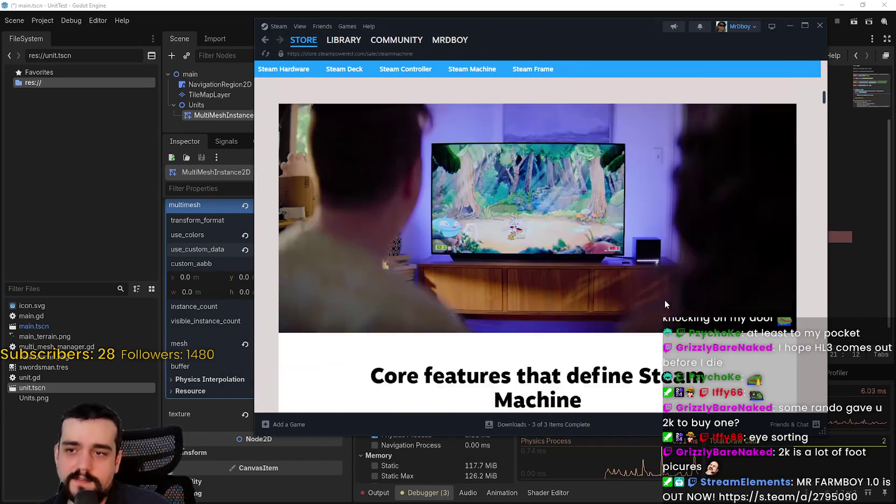
pyautogui.scroll(-10, 663, 299)
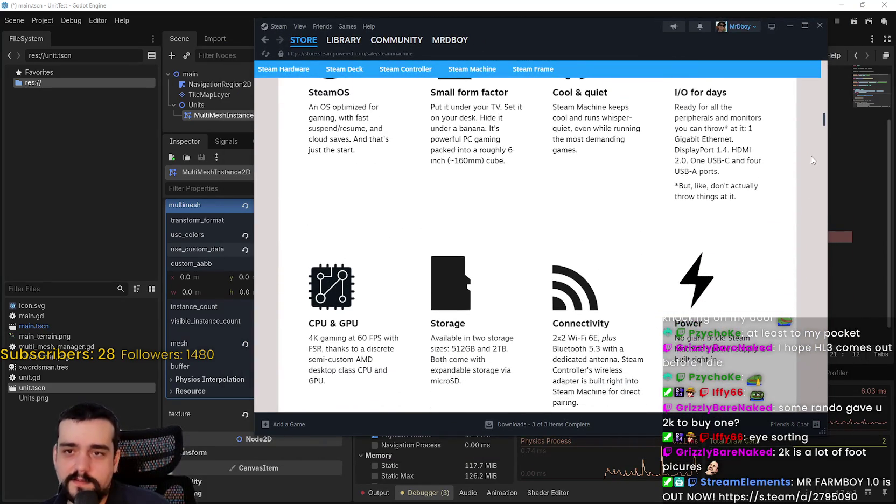
pyautogui.moveTo(823, 121)
pyautogui.mouseDown()
pyautogui.moveTo(823, 193)
pyautogui.moveTo(793, 230)
pyautogui.moveTo(783, 306)
pyautogui.moveTo(825, 49)
pyautogui.mouseUp()
# Search the store for 'Steam deck' and open the Steam Deck page
pyautogui.click(692, 71)
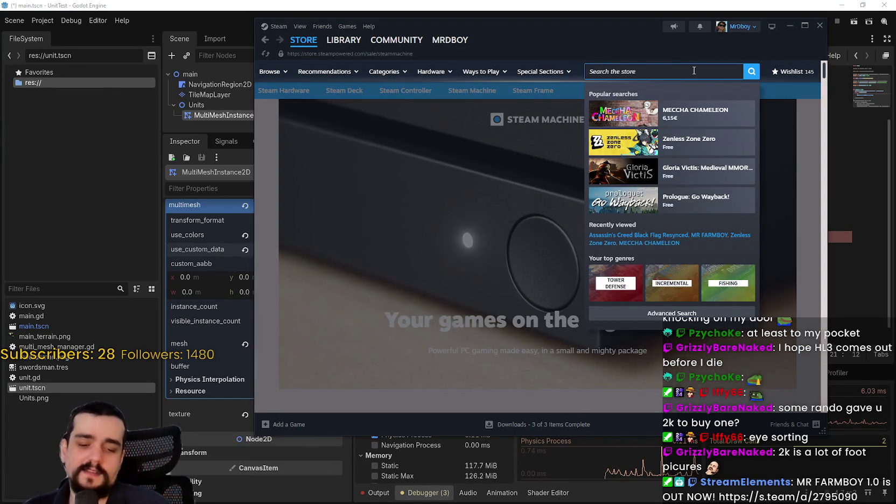
pyautogui.write('Steam')
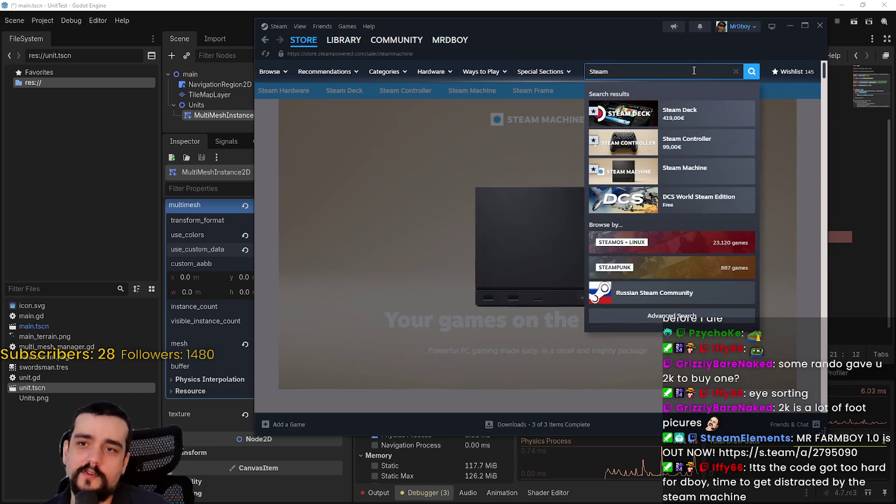
pyautogui.write(' deck')
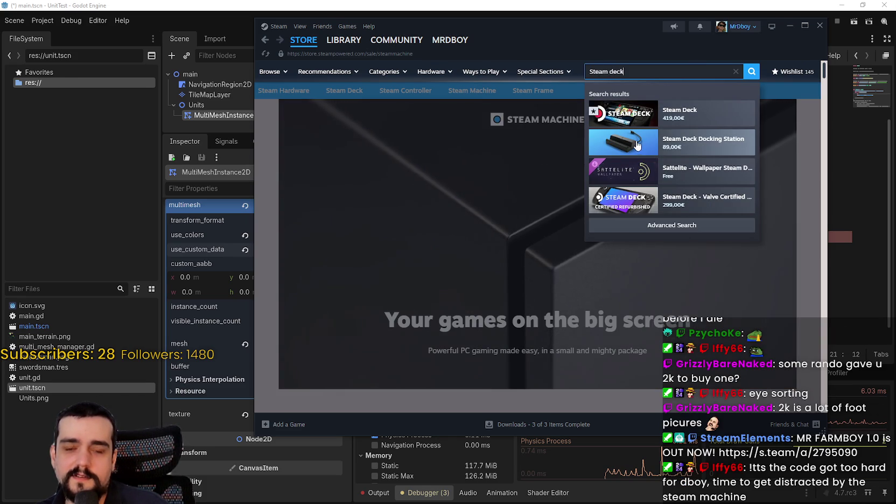
pyautogui.click(672, 118)
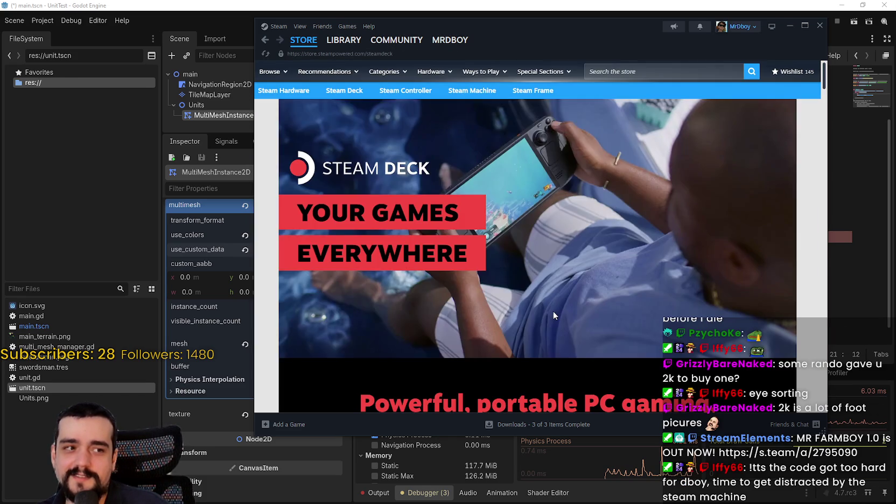
pyautogui.scroll(-10, 736, 286)
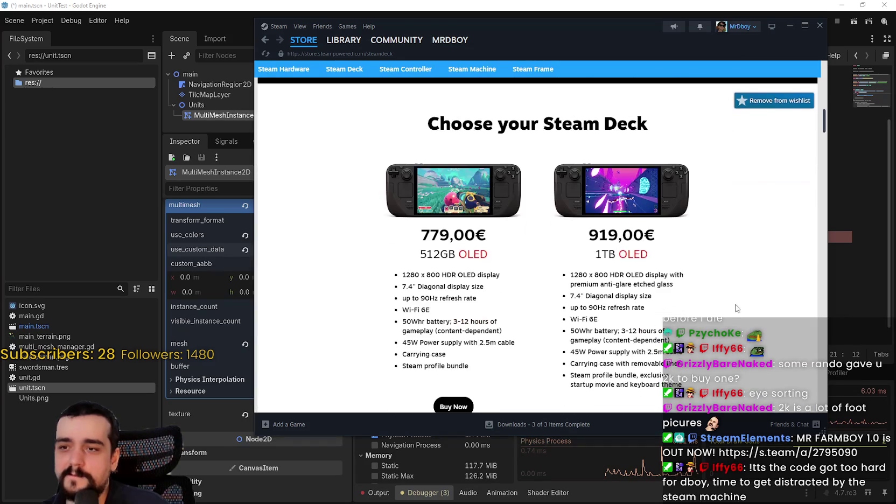
pyautogui.moveTo(823, 123); pyautogui.dragTo(822, 121)
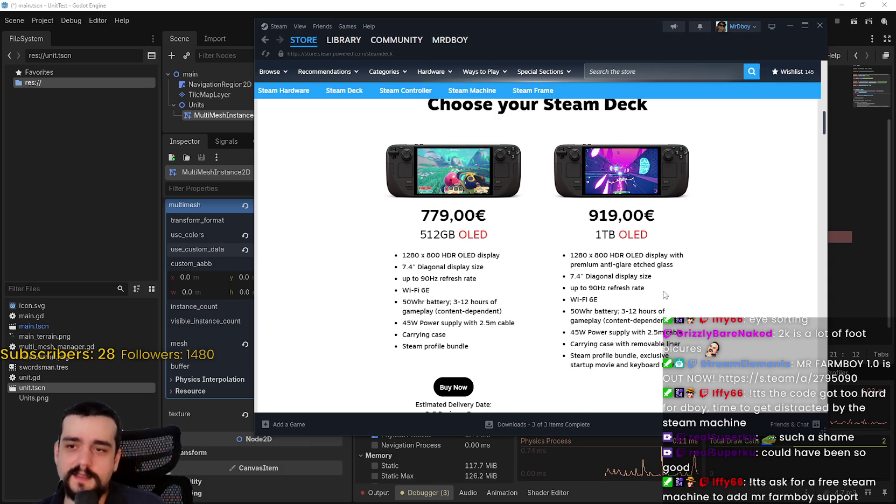
# Compare the Steam Deck models' spec lists, including the 919,00€ and 1TB OLED versions
pyautogui.moveTo(572, 252)
pyautogui.mouseDown()
pyautogui.moveTo(598, 289)
pyautogui.moveTo(646, 313)
pyautogui.mouseUp()
pyautogui.click(642, 345)
pyautogui.moveTo(673, 366); pyautogui.dragTo(551, 264)
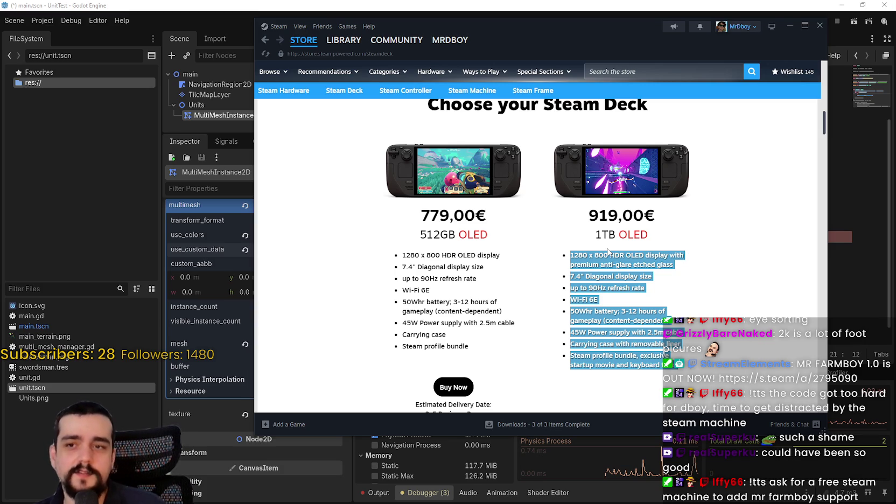
pyautogui.click(608, 251)
pyautogui.moveTo(552, 246); pyautogui.dragTo(708, 375)
pyautogui.click(708, 376)
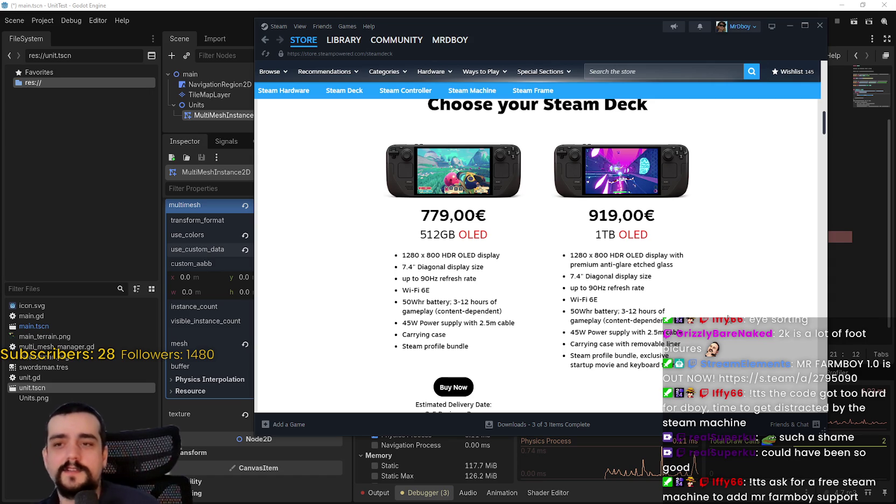
# Return to the Steam store home, then resume main.gd in Godot at line 19
pyautogui.click(303, 40)
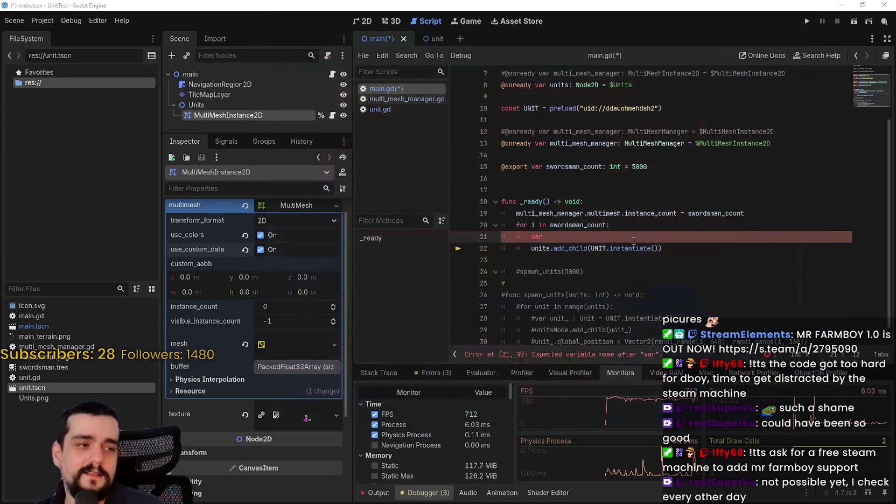
pyautogui.hotkey('alt', 'Tab')
pyautogui.click(620, 213)
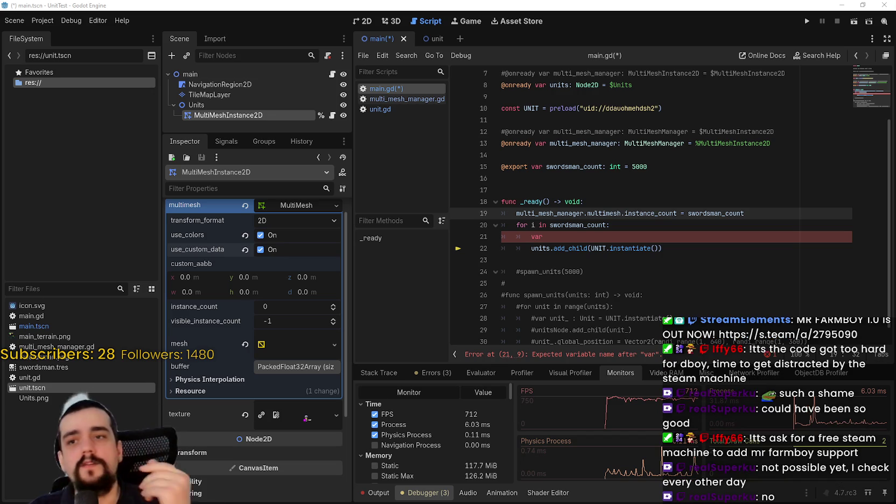
# Comment out the units.add_child call on line 22 of main.gd with #
pyautogui.press('Down')
pyautogui.press('Down')
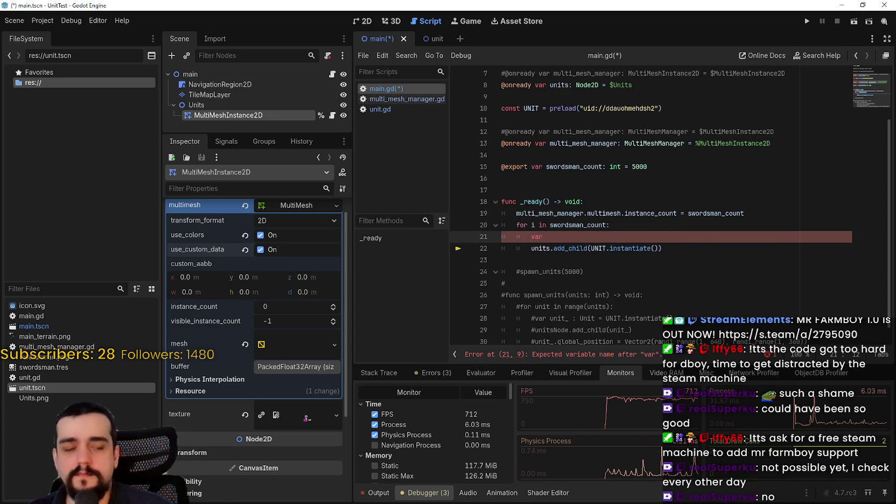
pyautogui.click(600, 264)
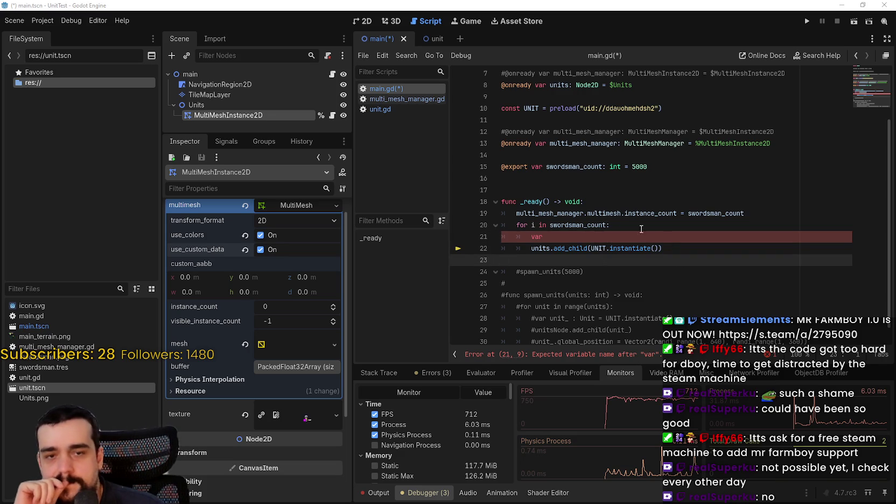
pyautogui.click(589, 239)
pyautogui.keyDown('shift'); pyautogui.click(533, 228); pyautogui.keyUp('shift')
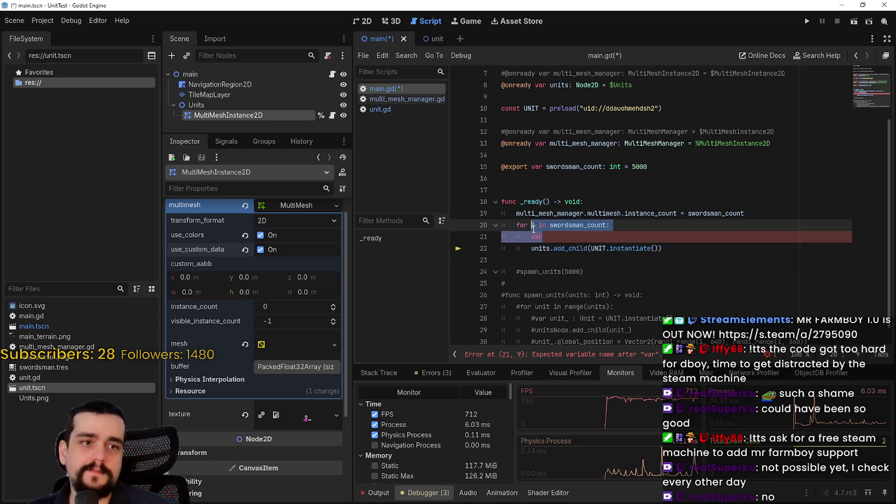
pyautogui.moveTo(533, 229); pyautogui.dragTo(527, 238)
pyautogui.click(531, 248)
pyautogui.write('#')
# Extend line 21 to 'var trans: Transform2D = Transform2D(0, Vector' using autocomplete
pyautogui.click(552, 240)
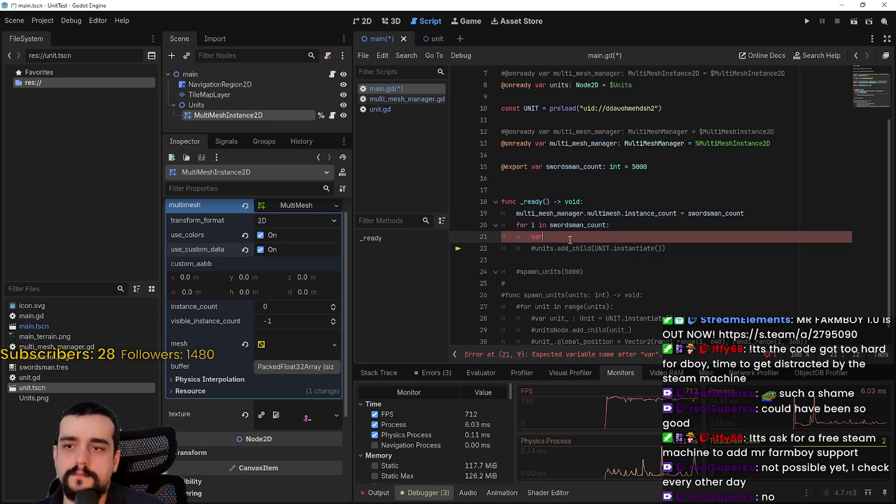
pyautogui.write('trans')
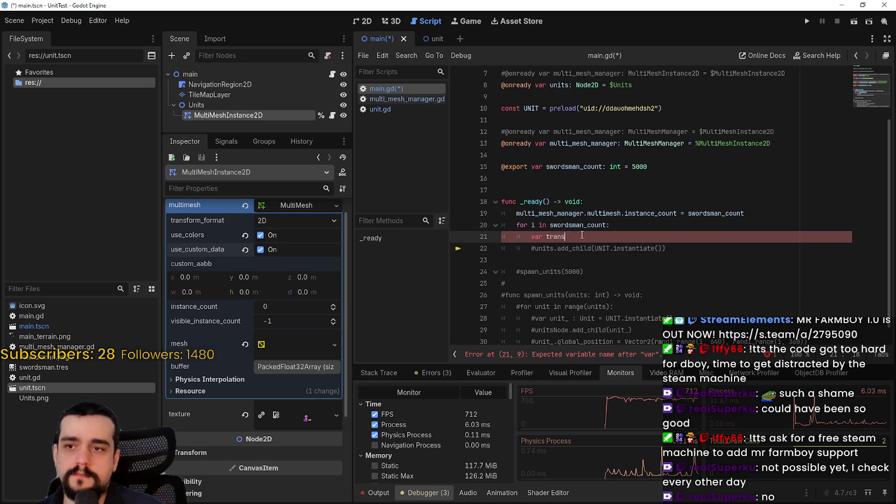
pyautogui.write(': Transfo')
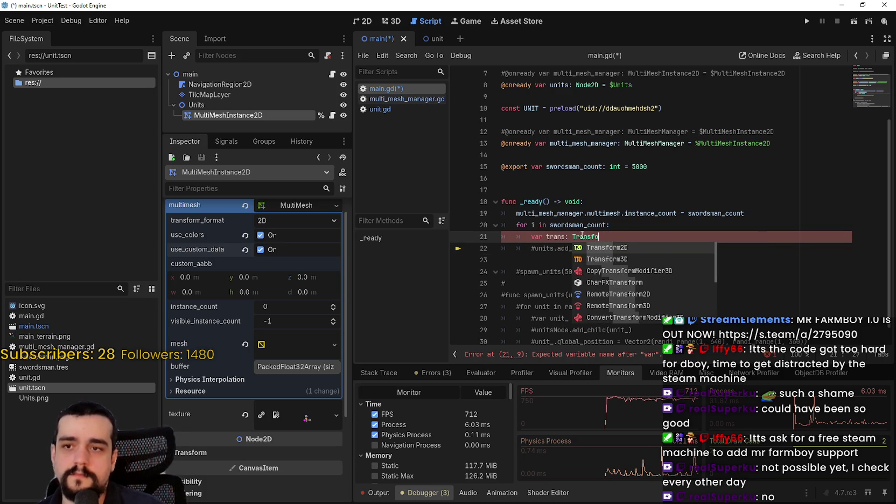
pyautogui.write('rm2D = Transform')
pyautogui.write('2D')
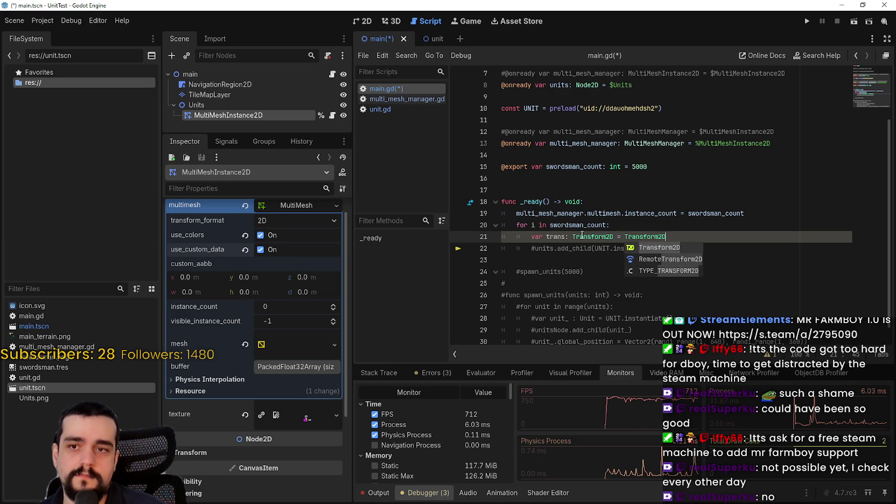
pyautogui.press('Return')
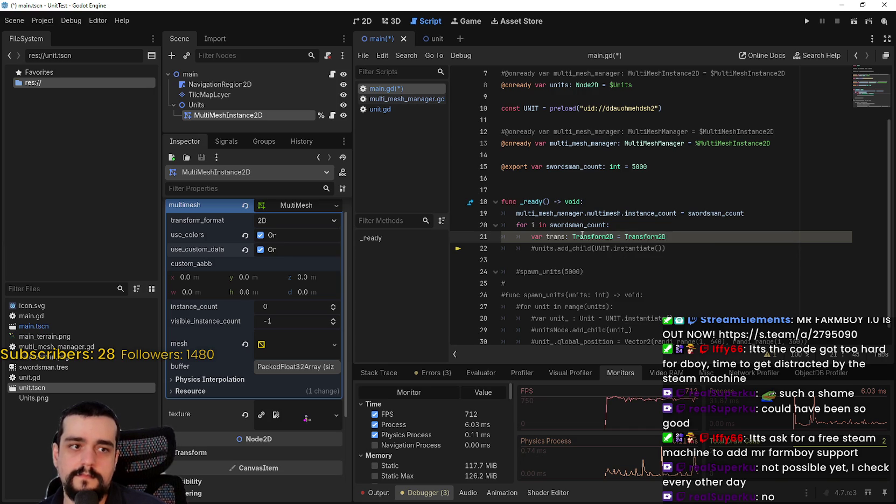
pyautogui.write('0, ')
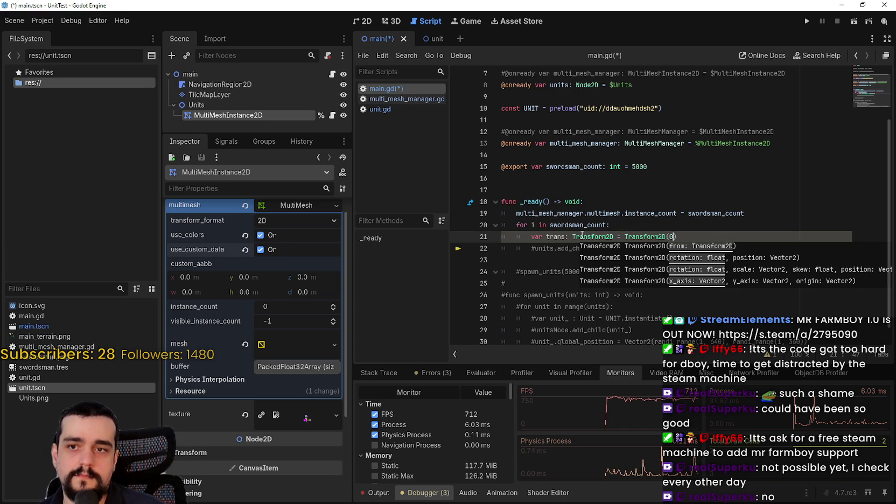
pyautogui.write('Vector')
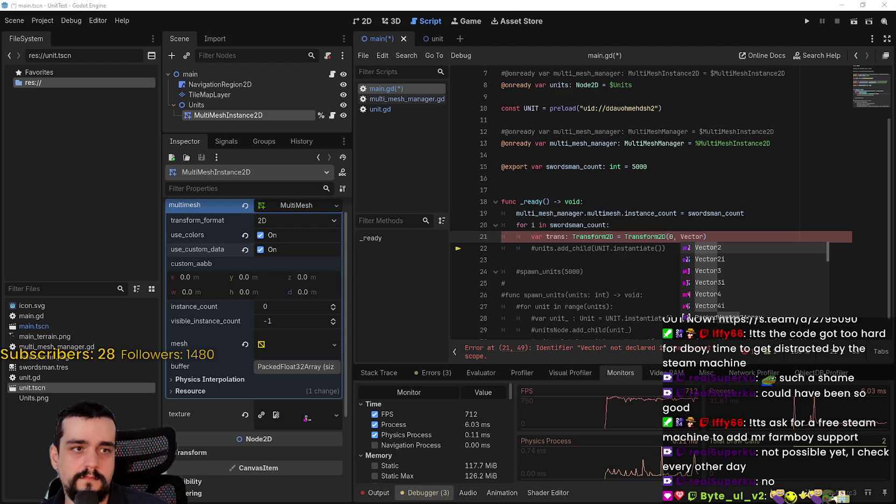
pyautogui.hotkey('alt', 'Tab')
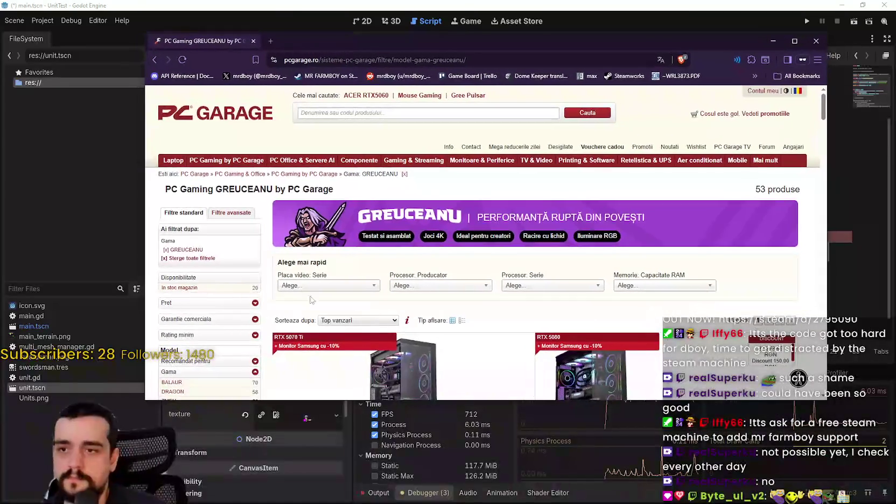
# Filter PC Garage's gaming PCs to RTX 5090 cards and sort by price, highest first
pyautogui.scroll(-3, 304, 201)
pyautogui.click(304, 193)
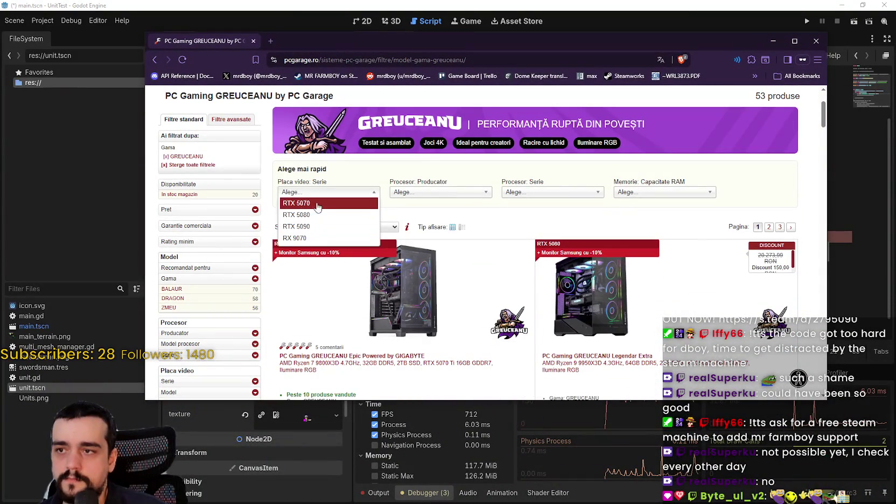
pyautogui.click(315, 227)
pyautogui.scroll(-3, 757, 245)
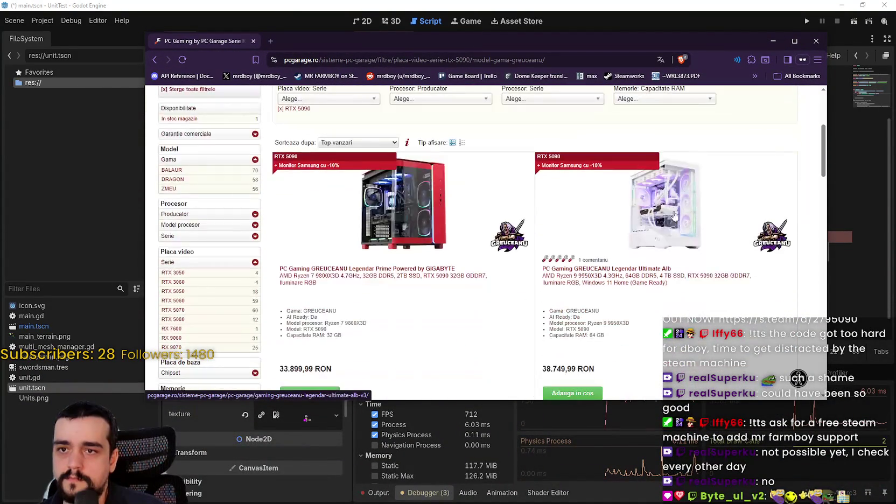
pyautogui.click(339, 144)
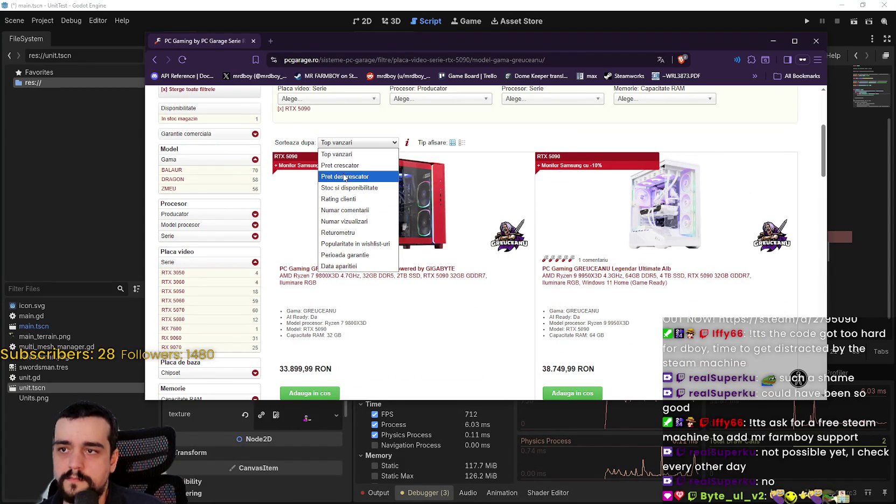
pyautogui.click(345, 177)
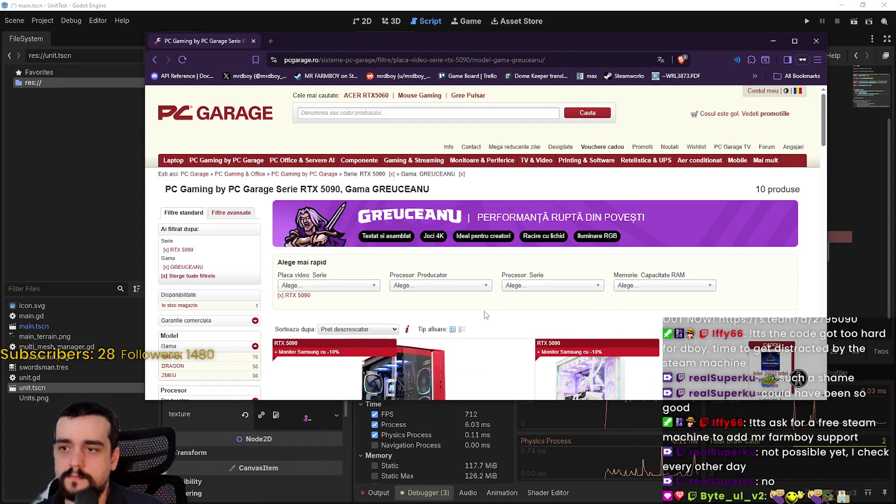
# Scroll through the price-sorted RTX 5090 GREUCEANU listings
pyautogui.scroll(-1, 492, 289)
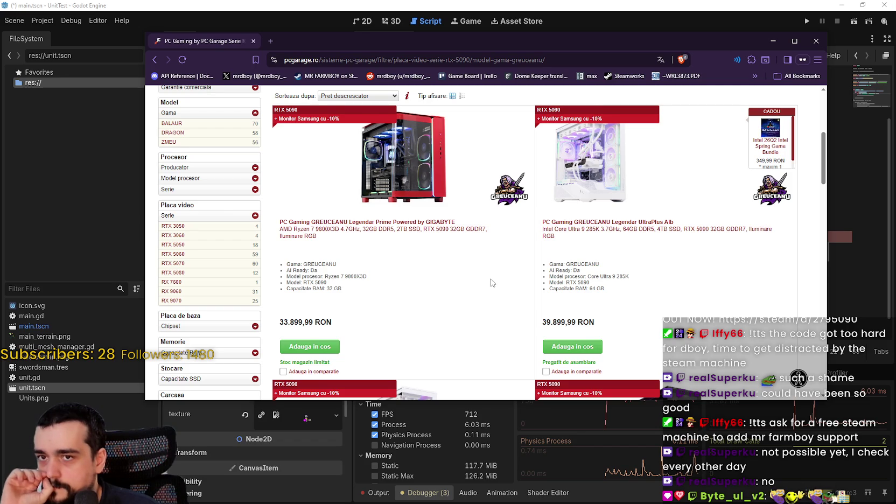
pyautogui.scroll(1, 492, 282)
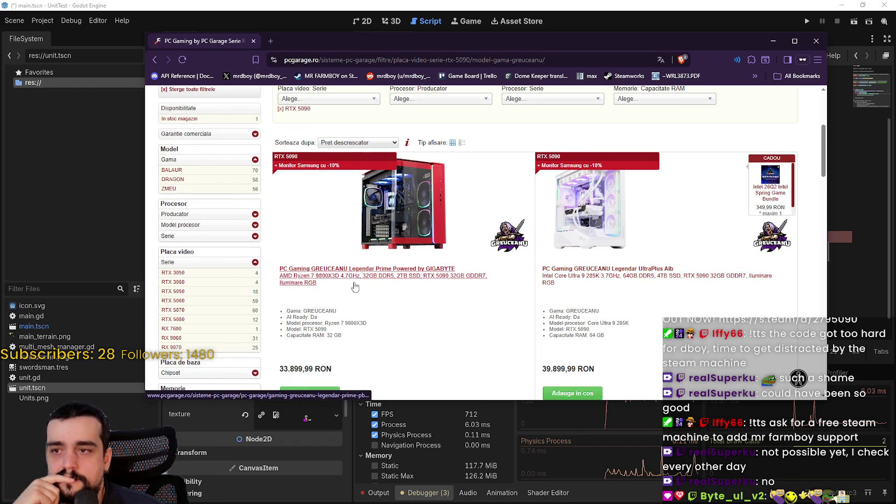
pyautogui.scroll(-3, 323, 281)
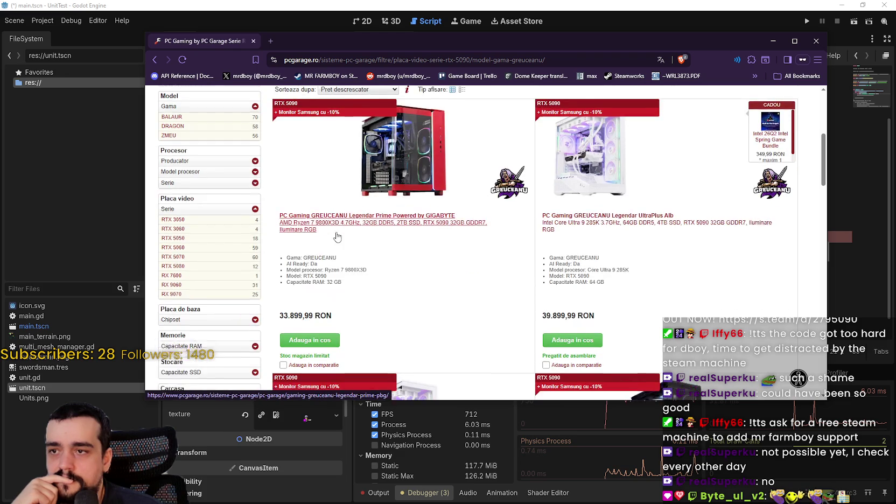
pyautogui.scroll(-5, 479, 268)
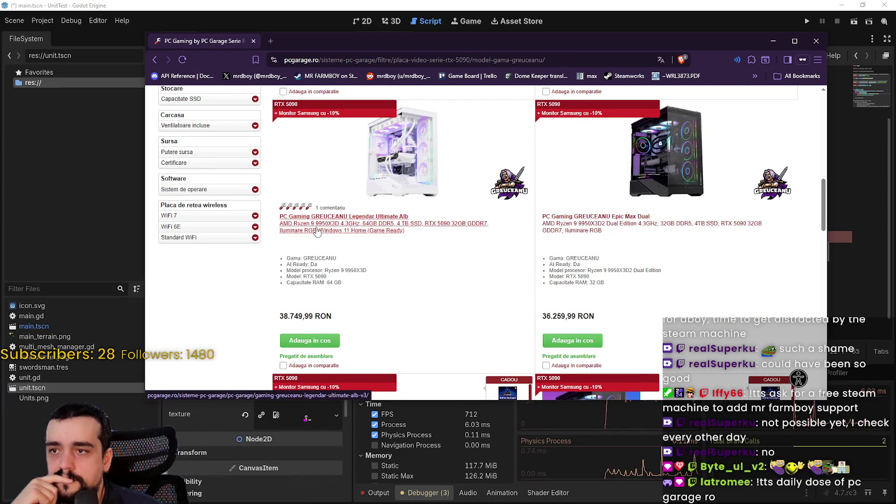
pyautogui.scroll(1, 471, 271)
pyautogui.scroll(5, 468, 270)
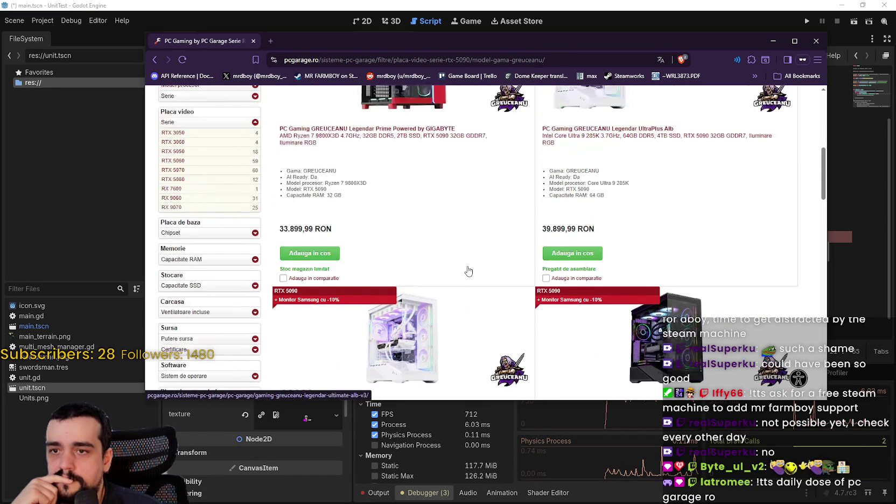
pyautogui.scroll(3, 631, 287)
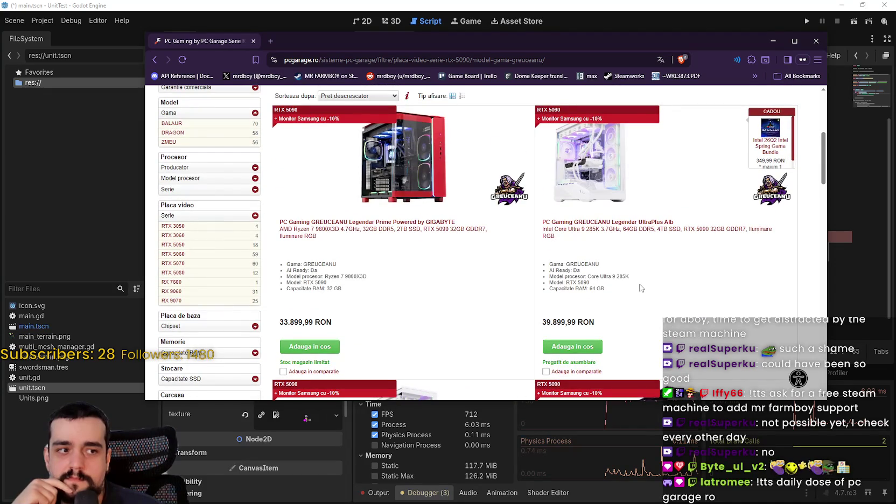
pyautogui.scroll(2, 641, 287)
pyautogui.scroll(-12, 641, 253)
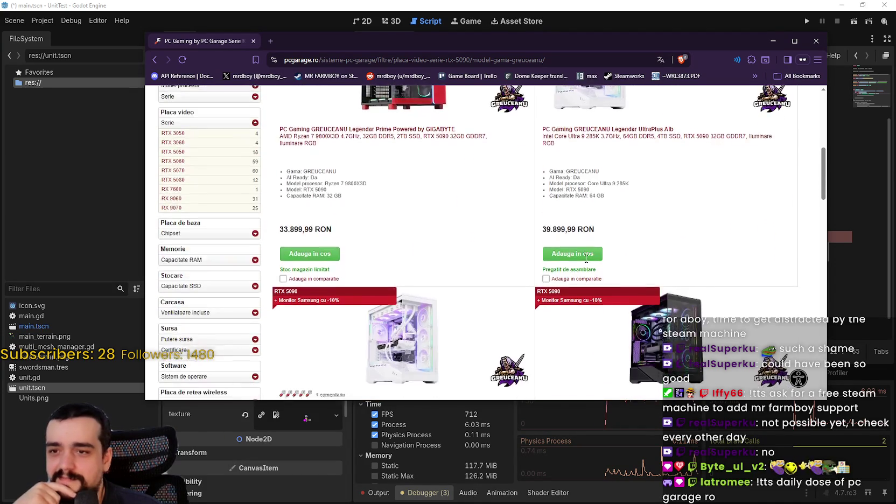
pyautogui.scroll(2, 700, 183)
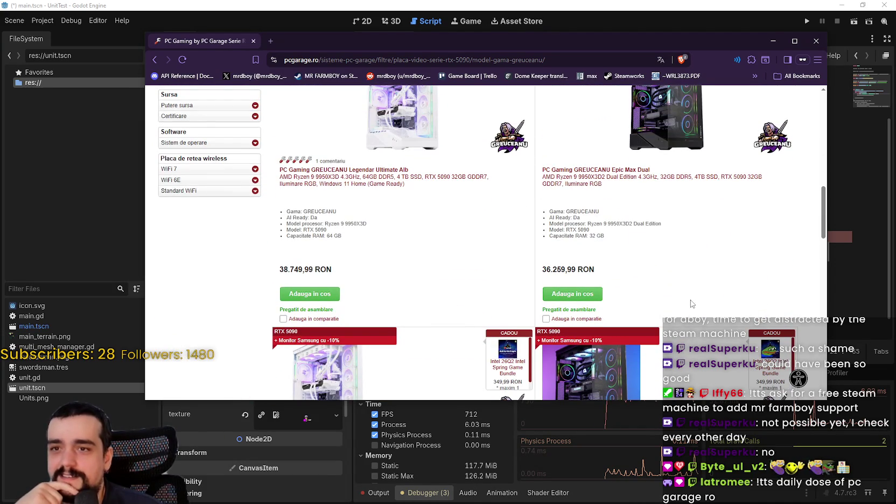
pyautogui.scroll(2, 598, 270)
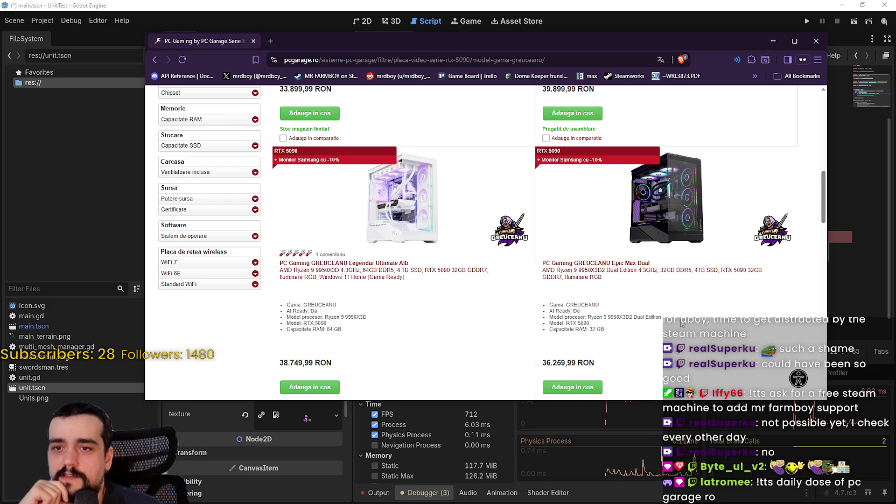
pyautogui.scroll(-6, 682, 323)
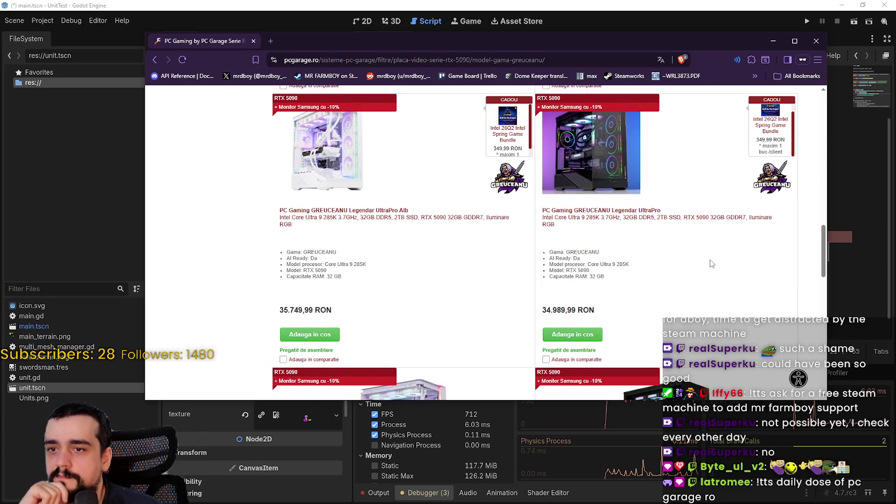
pyautogui.scroll(-10, 701, 253)
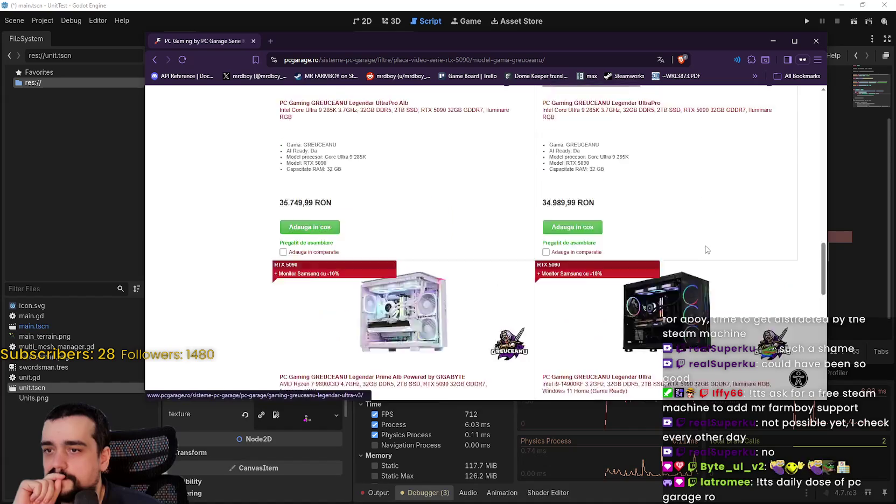
pyautogui.scroll(10, 538, 242)
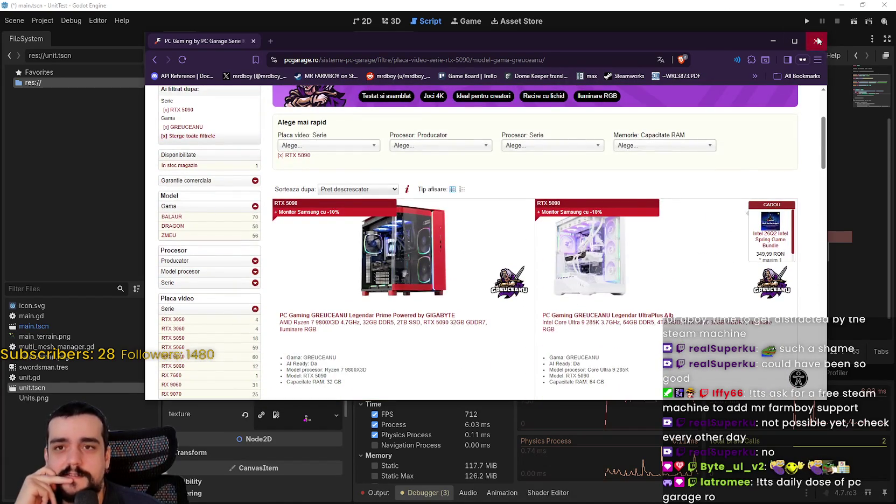
# Close the browser and resume editing line 21 of main.gd
pyautogui.click(817, 41)
pyautogui.click(616, 210)
pyautogui.click(705, 232)
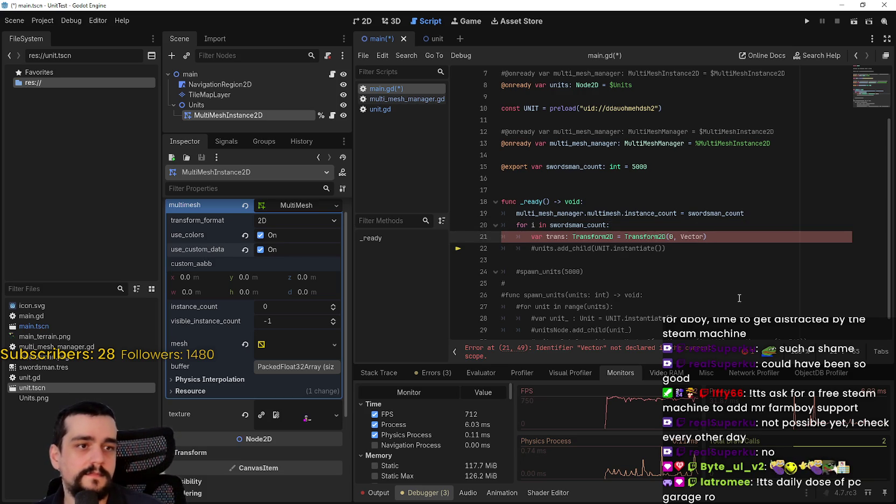
# Continue line 21 with 'Vector2.ONE * .25, 0, Vector2(randf_range(' via autocomplete
pyautogui.write('2.')
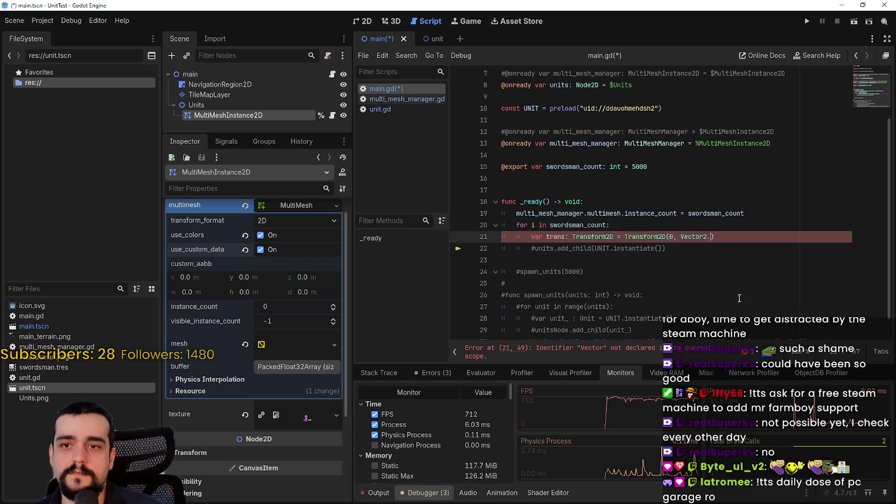
pyautogui.write('ONE ')
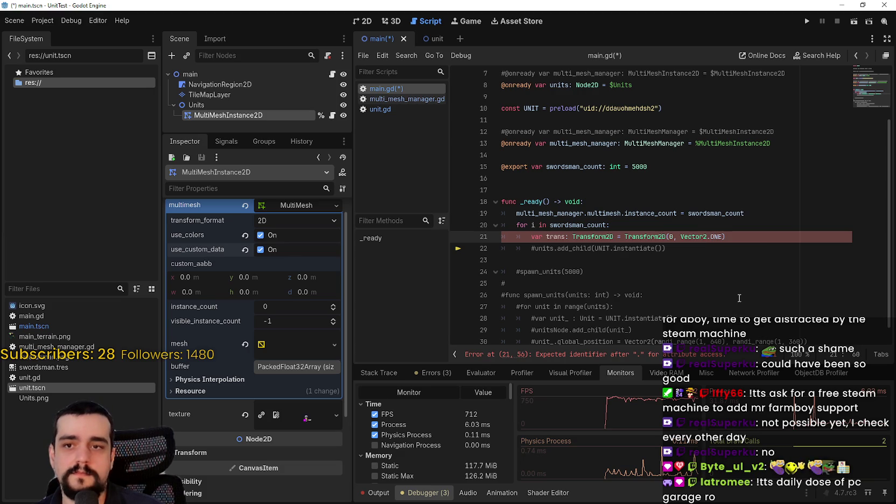
pyautogui.write('* ')
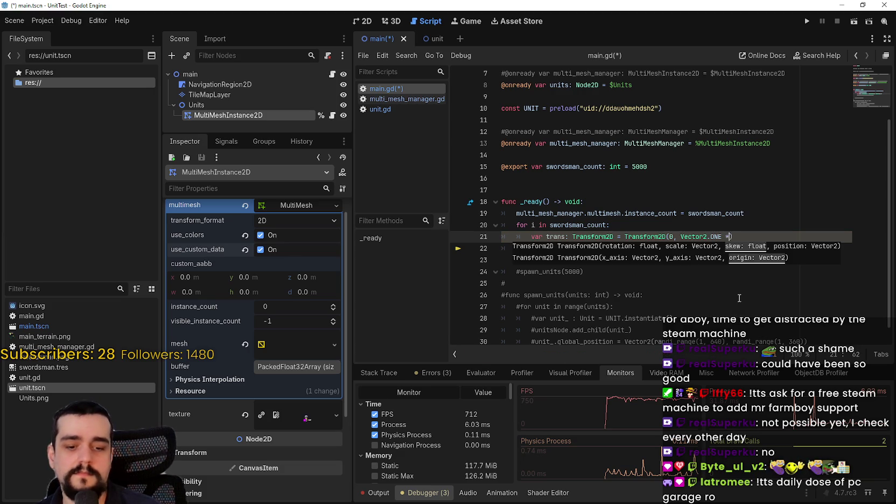
pyautogui.write('.25')
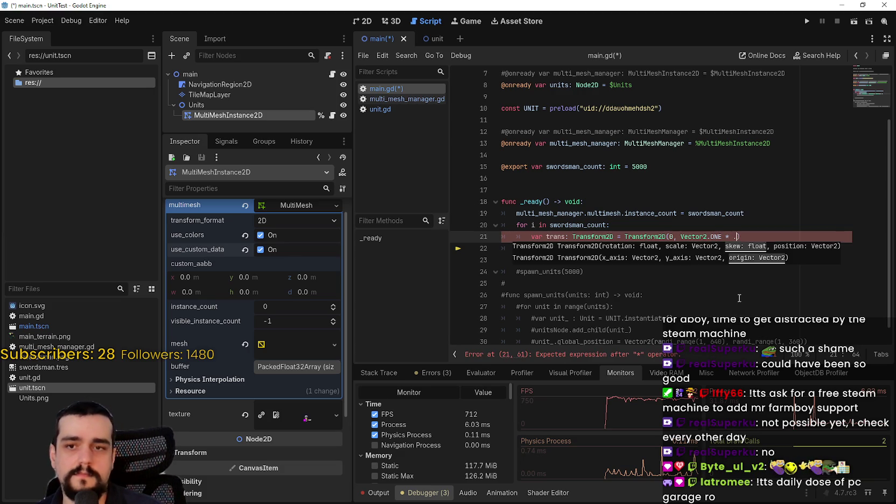
pyautogui.write(', 0, V')
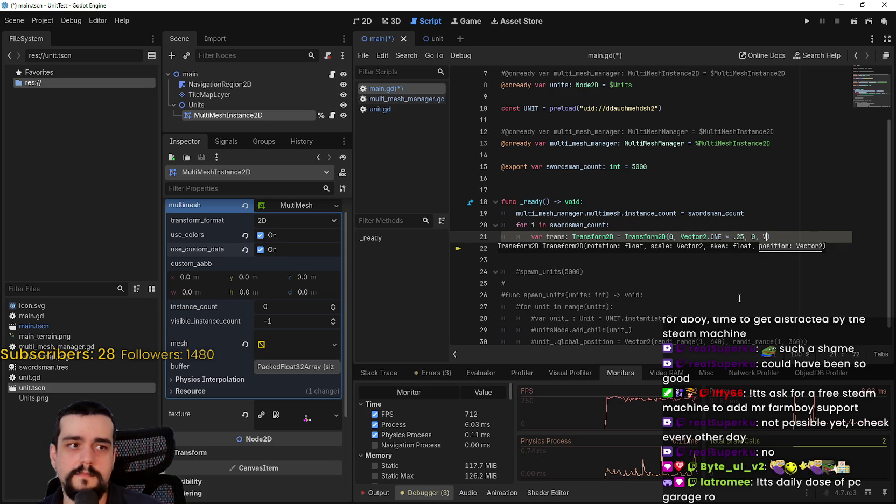
pyautogui.write('ector2')
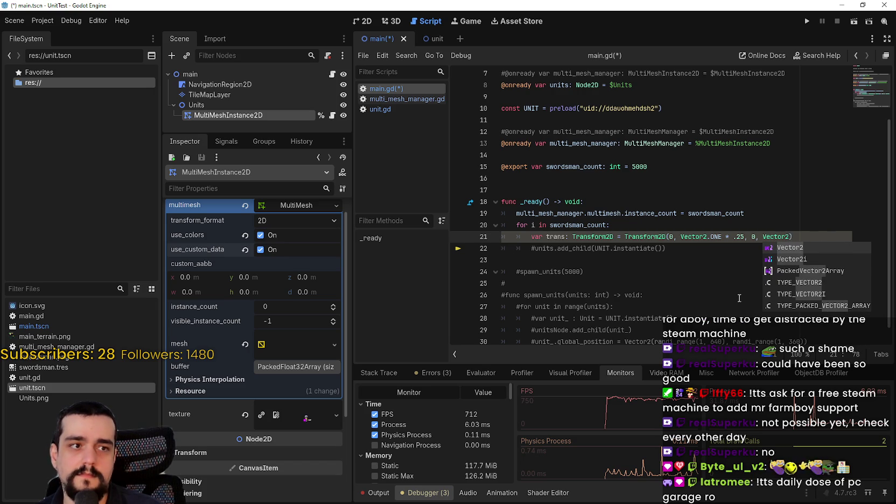
pyautogui.write('(rand')
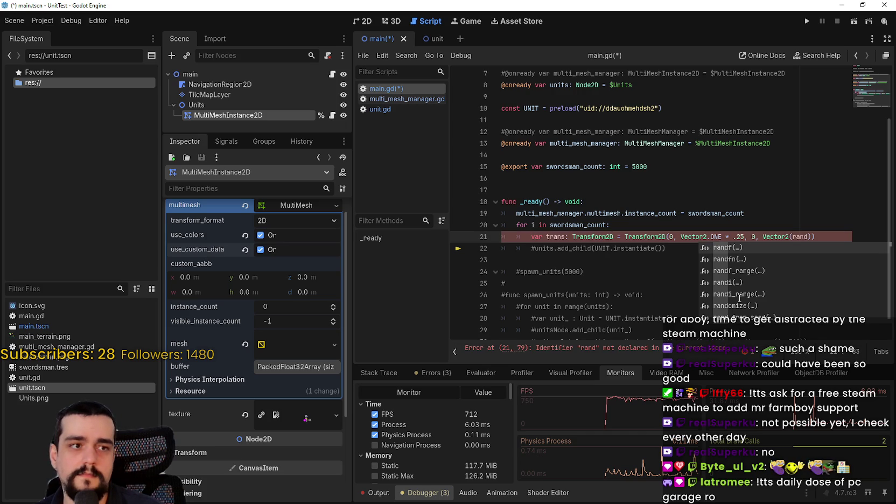
pyautogui.write('f_')
pyautogui.press('Return')
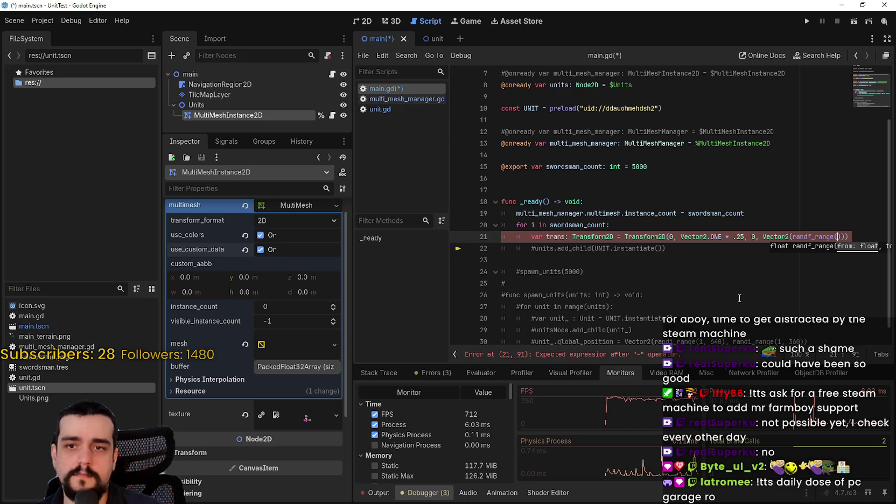
# Fill in the random origin with randf_range(0, 1280) and randf_range(0, 640)
pyautogui.write('0, ')
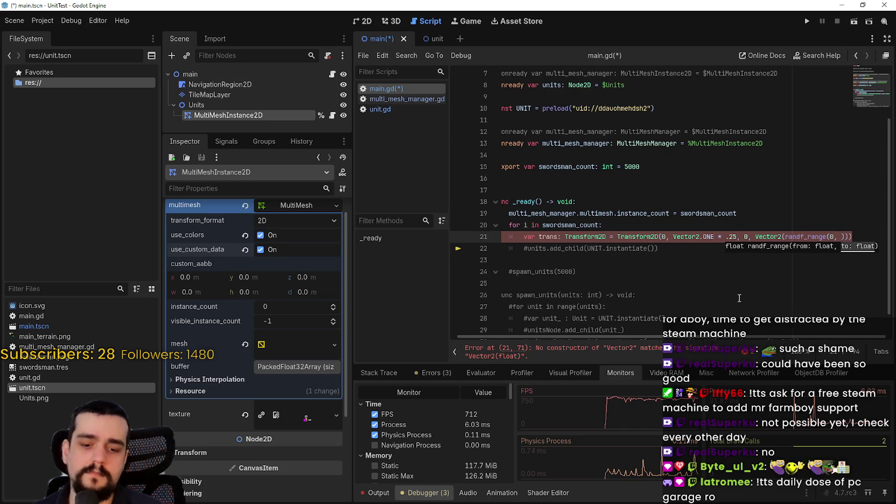
pyautogui.write('1280')
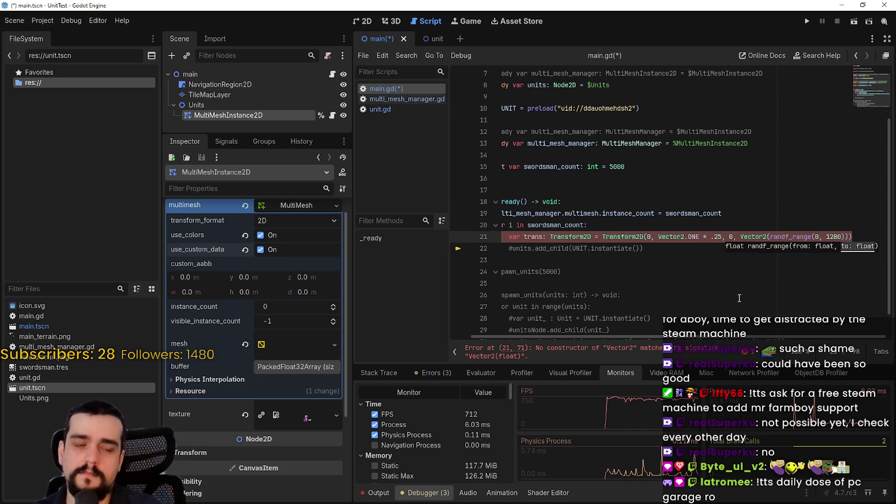
pyautogui.write(',')
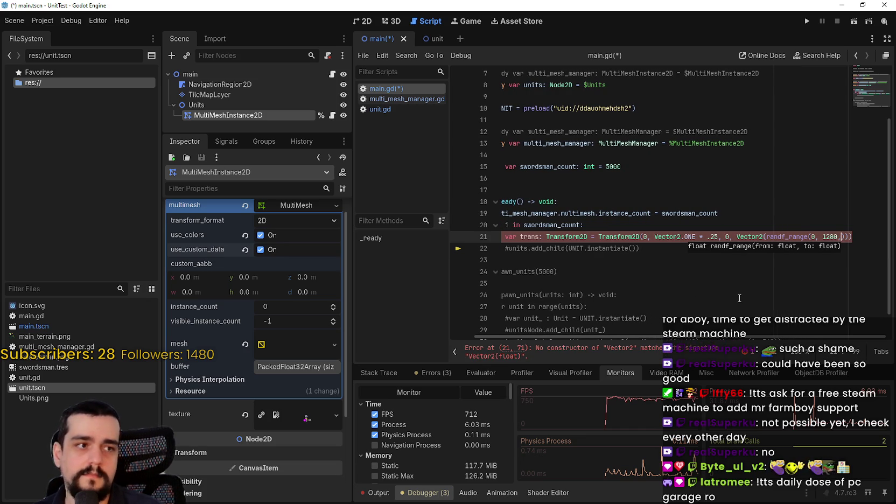
pyautogui.press('BackSpace')
pyautogui.write('), ')
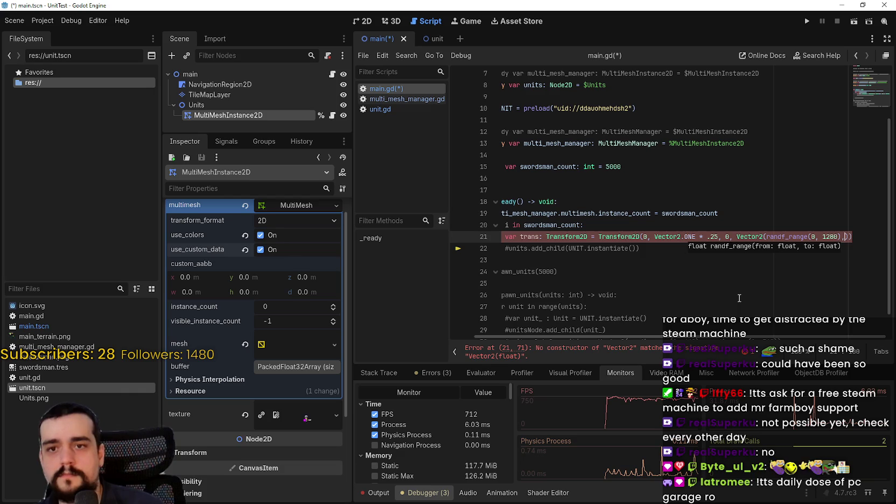
pyautogui.write('randt')
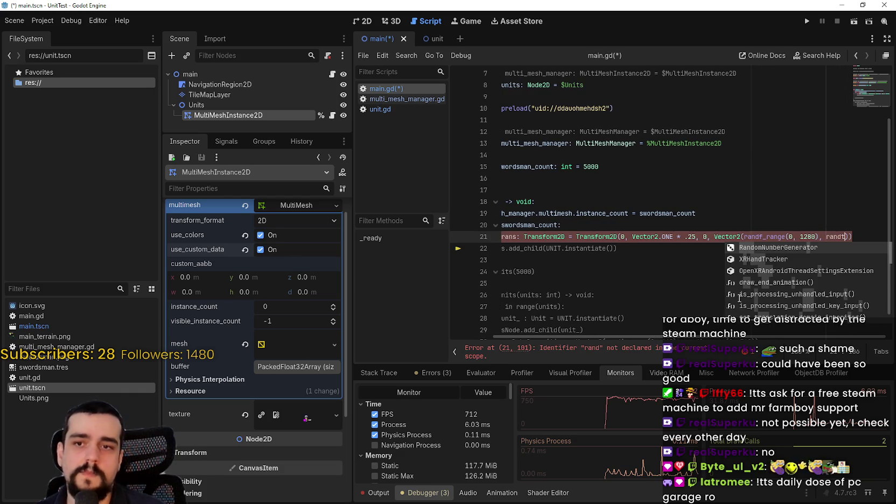
pyautogui.press('BackSpace')
pyautogui.write('f')
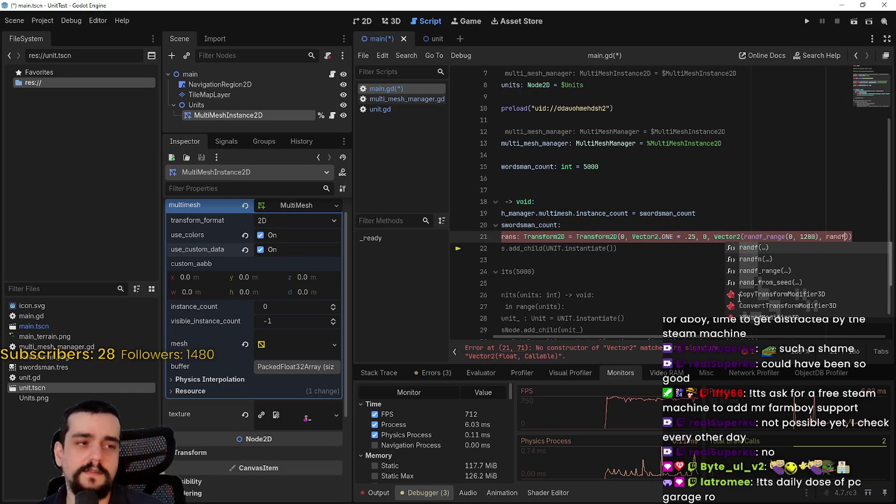
pyautogui.press('Down')
pyautogui.press('Down')
pyautogui.press('Return')
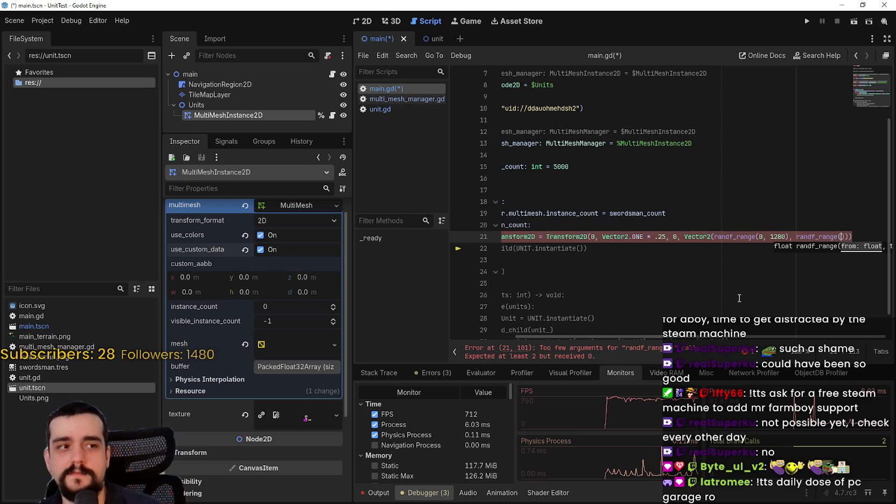
pyautogui.write('0,')
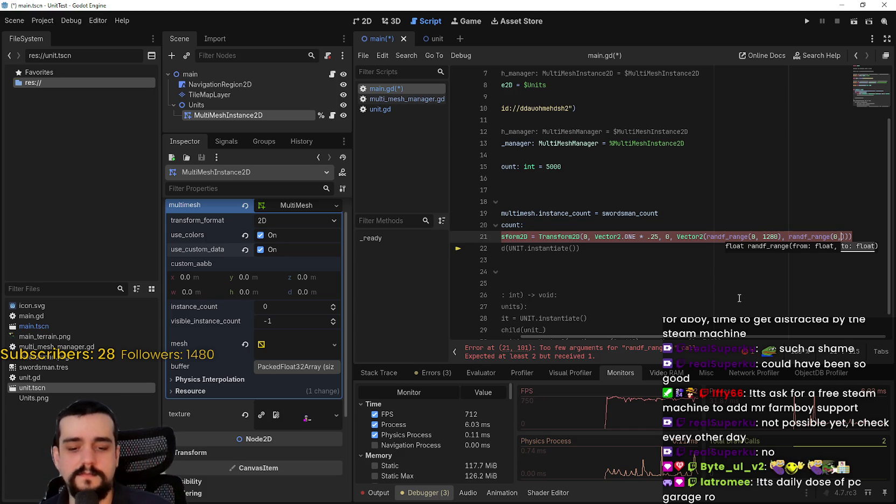
pyautogui.write('640')
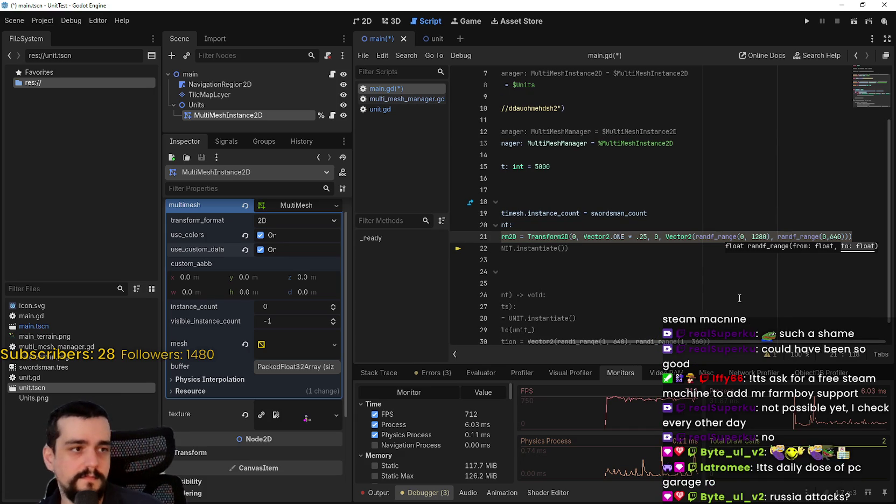
# Add line 22 'var pos: Vector2 = trans.get_origin()' below the transform declaration
pyautogui.click(626, 260)
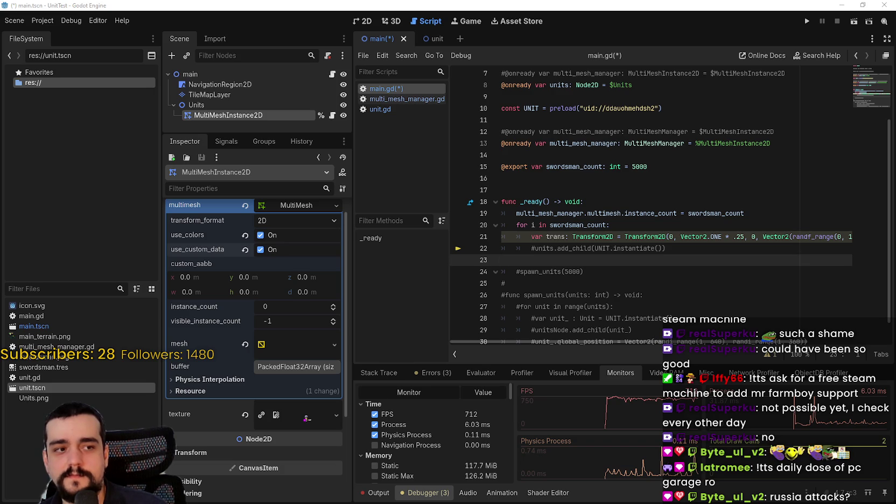
pyautogui.moveTo(717, 236); pyautogui.dragTo(854, 233)
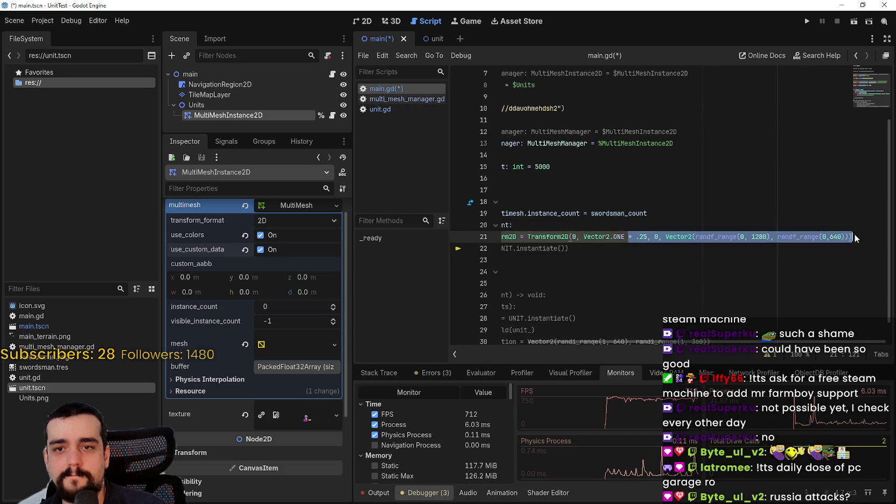
pyautogui.click(846, 233)
pyautogui.press('End')
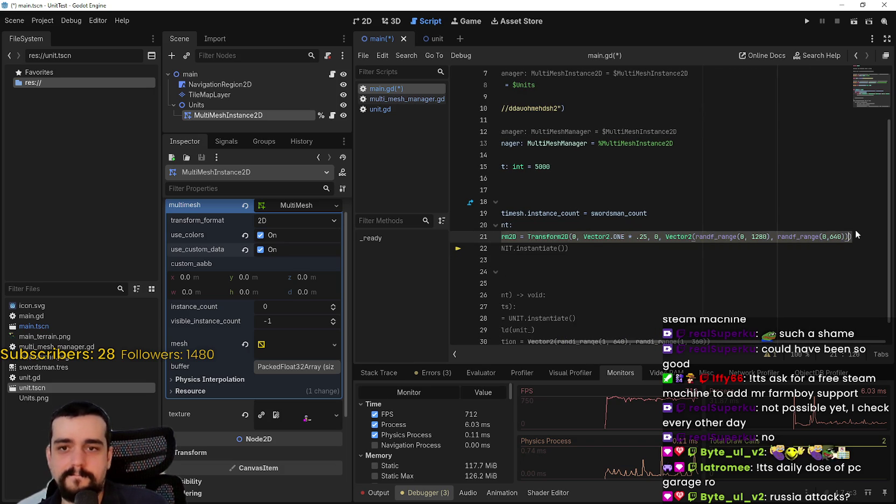
pyautogui.press('Return')
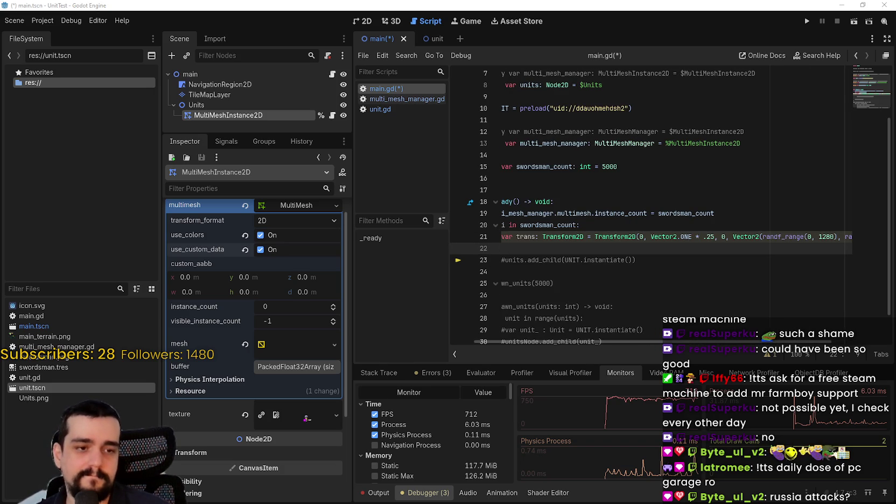
pyautogui.hscroll(-2, 573, 251)
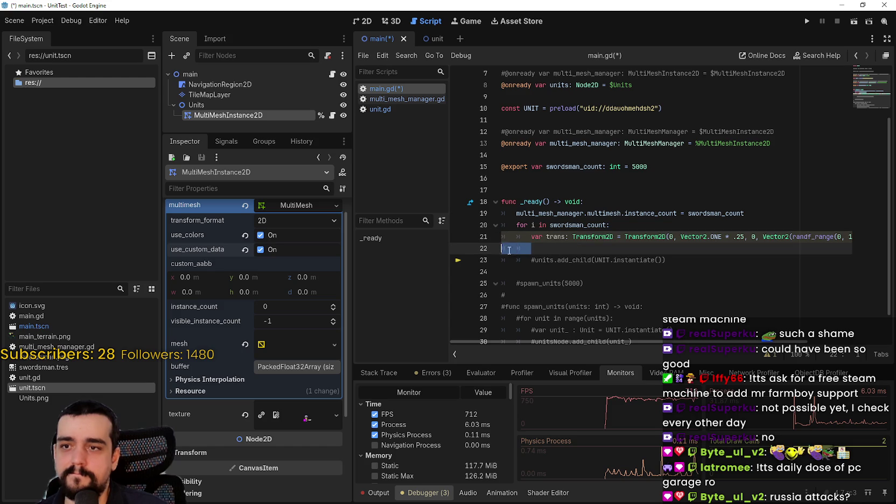
pyautogui.write('m')
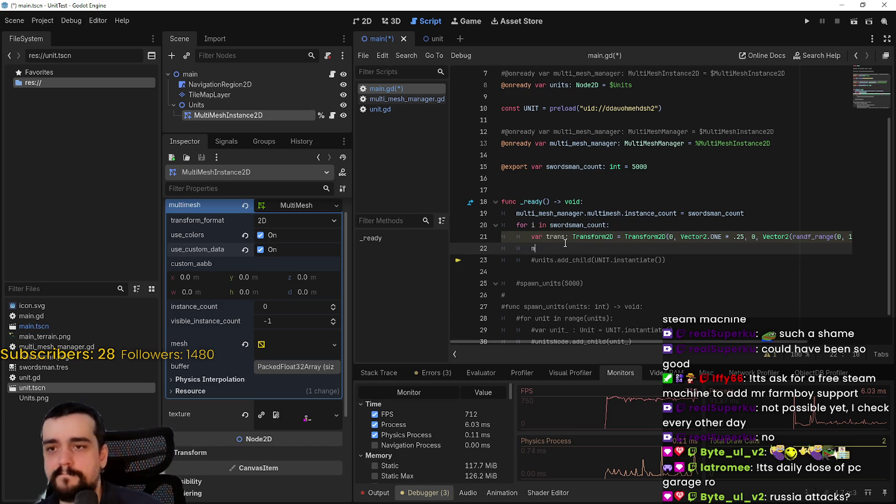
pyautogui.press('BackSpace')
pyautogui.write('var p')
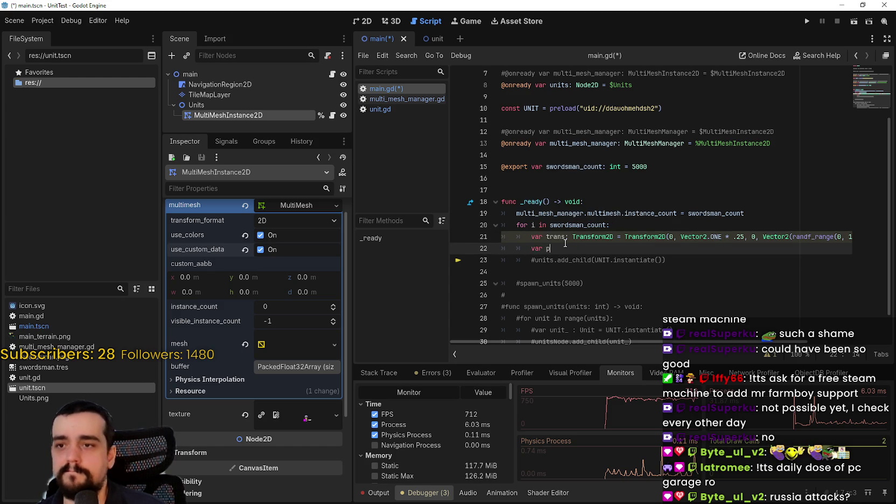
pyautogui.write('os: Vecto')
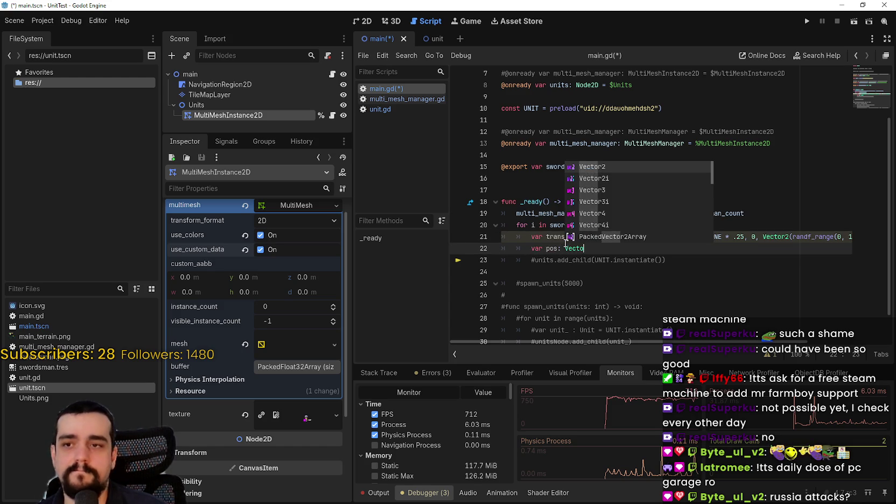
pyautogui.write('r2 = t')
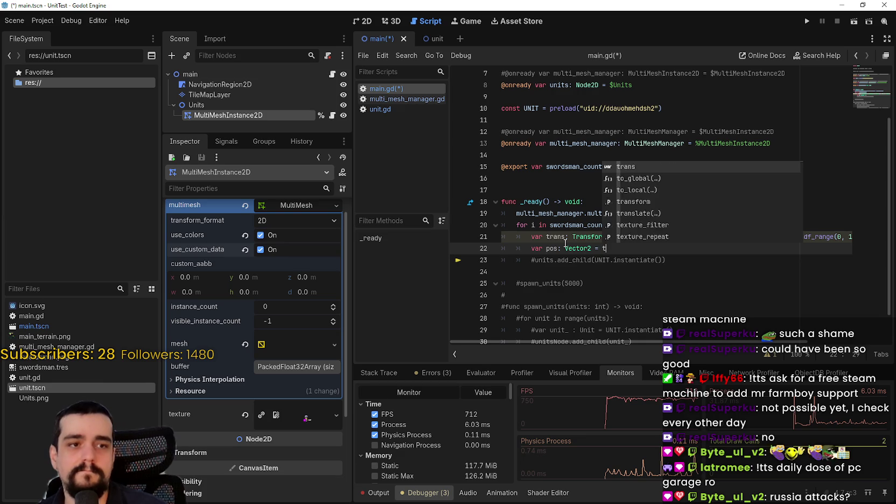
pyautogui.write('rans.get_o')
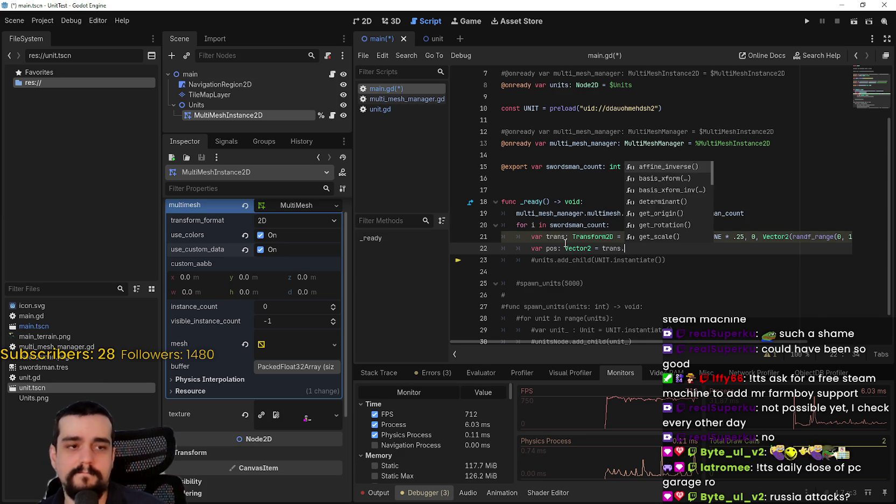
pyautogui.press('Return')
pyautogui.press('Return')
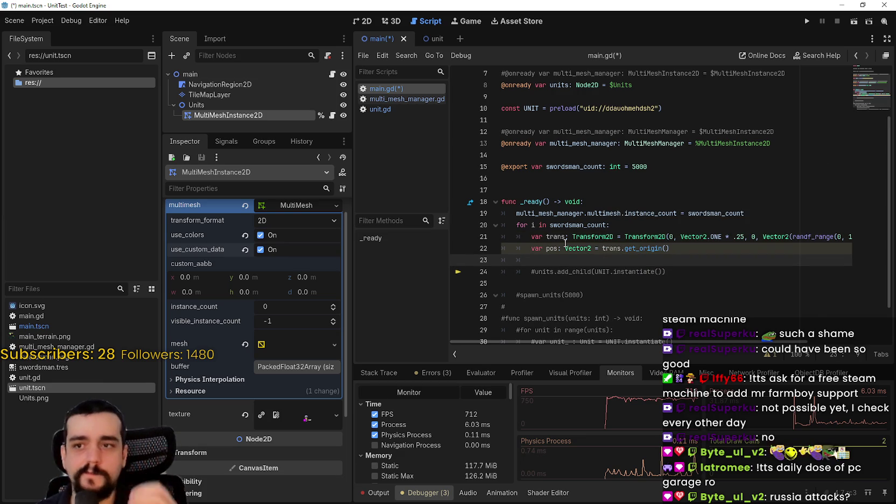
# Add multi_mesh_manager.multimesh.set_instance_transform_2d(i, trans) on line 23, then begin a multi_mesh_manager line below
pyautogui.write('multi')
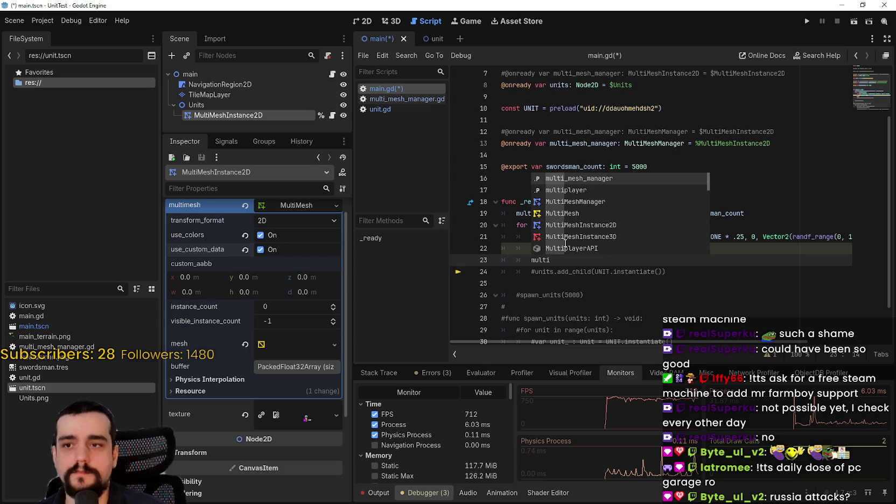
pyautogui.write('_mesh_manager.mu')
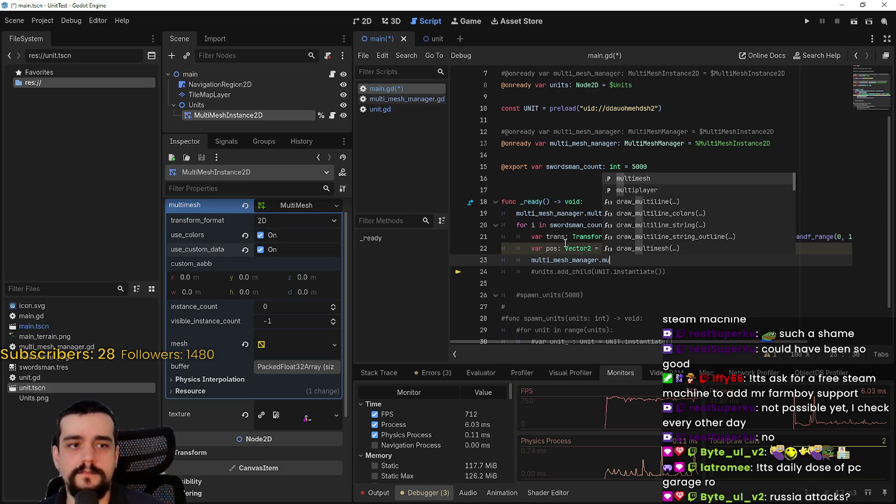
pyautogui.write('ltimesh.set')
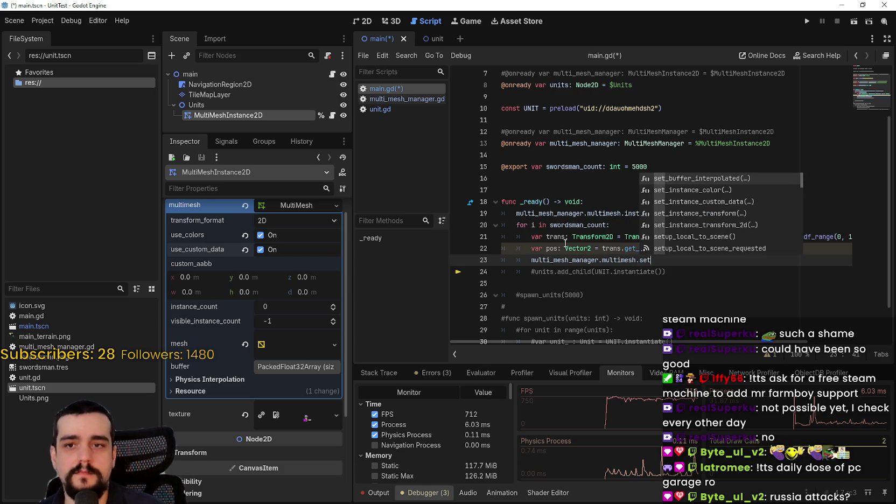
pyautogui.write('_in')
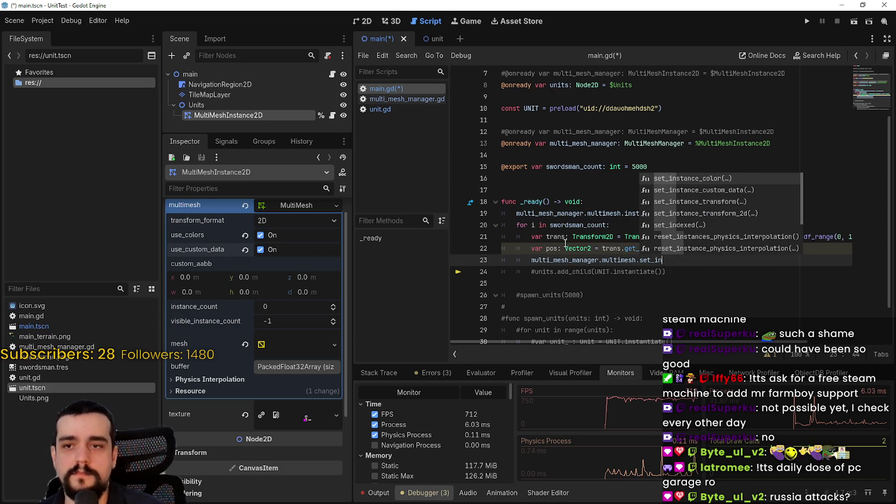
pyautogui.write('stance')
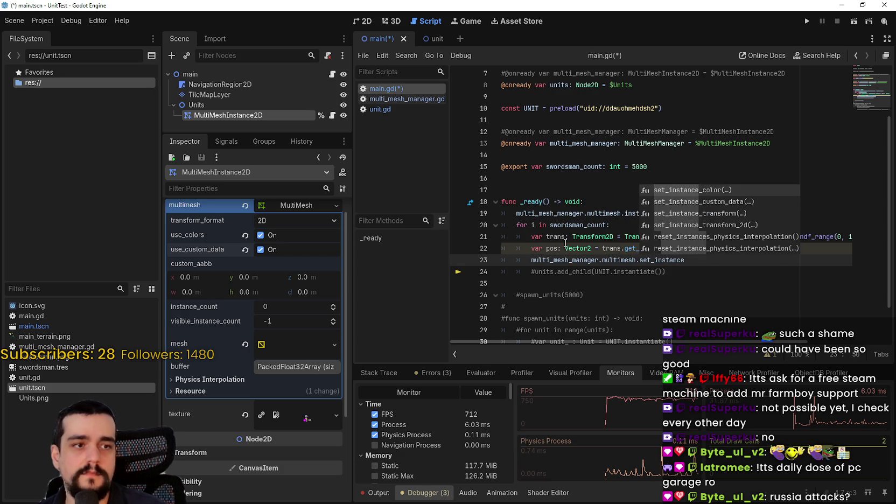
pyautogui.write('_trans')
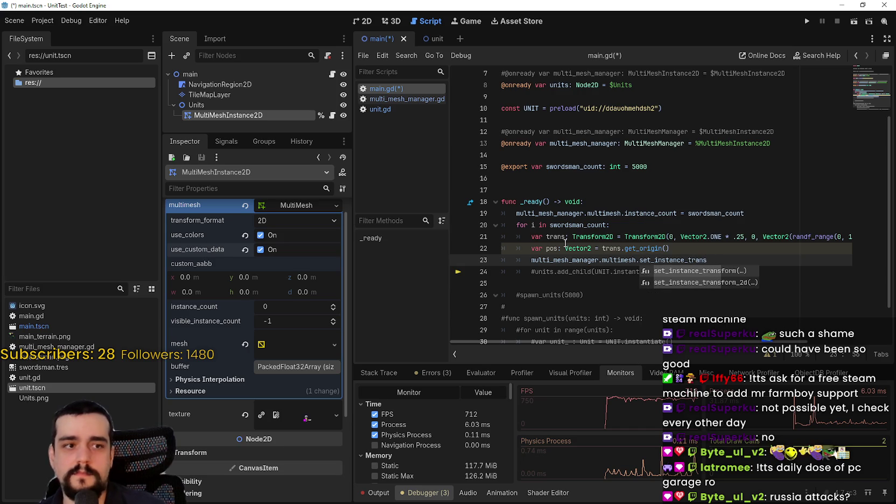
pyautogui.press('Down')
pyautogui.press('Return')
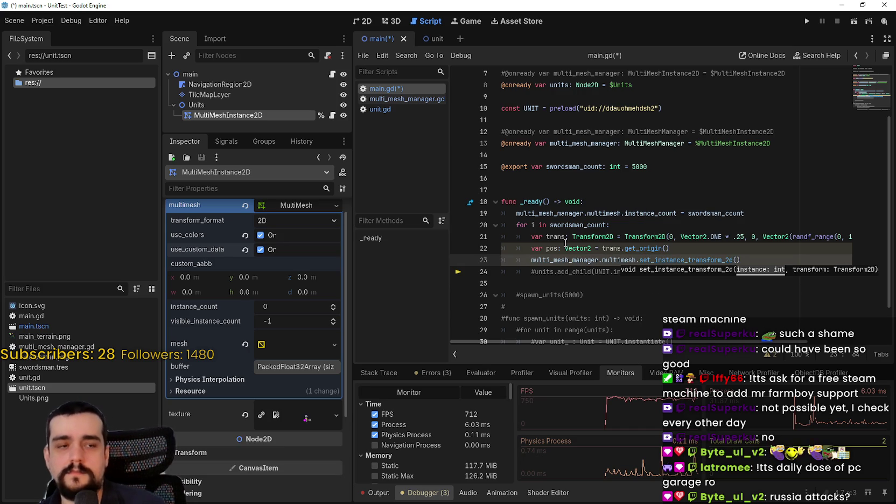
pyautogui.write('i, trans')
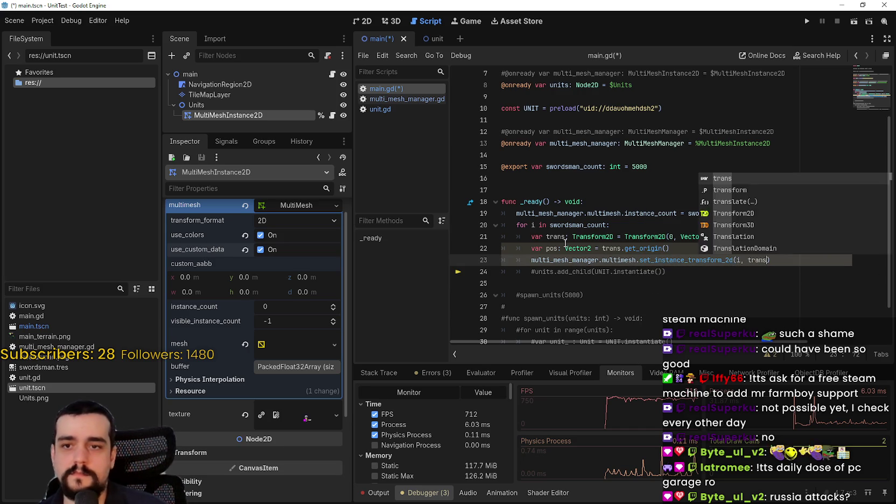
pyautogui.press('Return')
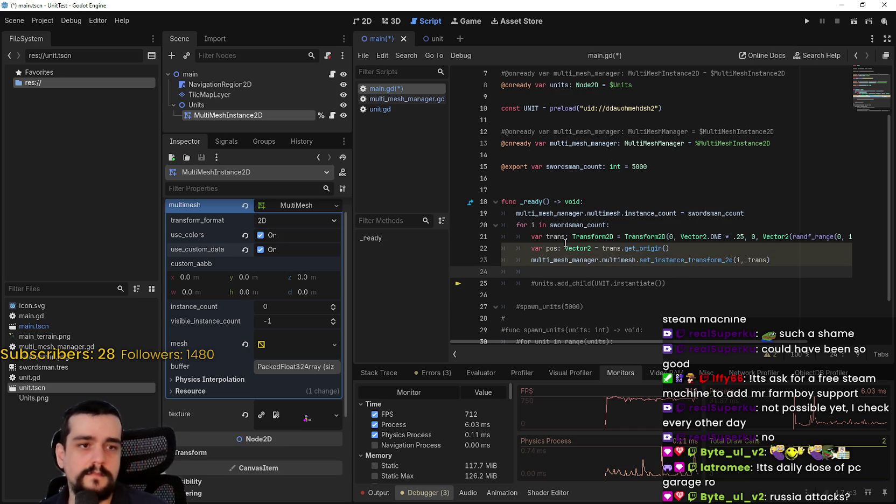
pyautogui.write('mult')
pyautogui.press('Return')
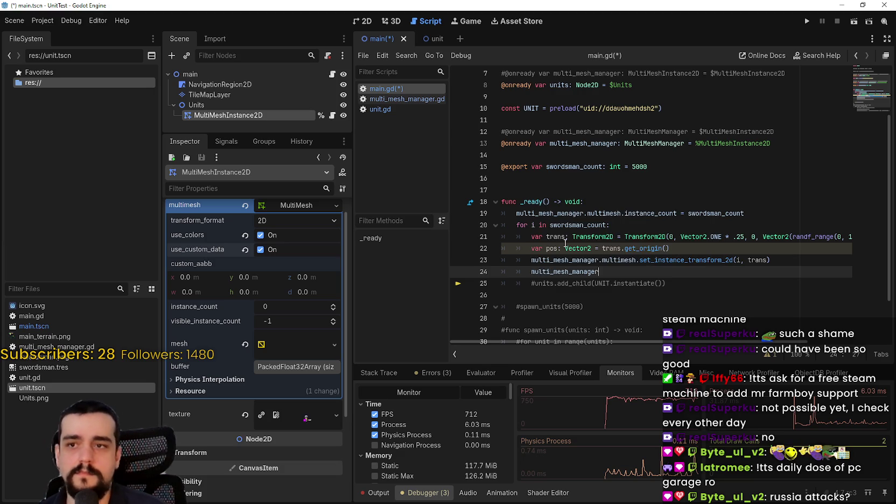
# Write multi_mesh_manager.multimesh.set_instance_custom_data(i, Color(1.0, 0., 0.)) on line 24
pyautogui.write('.multi')
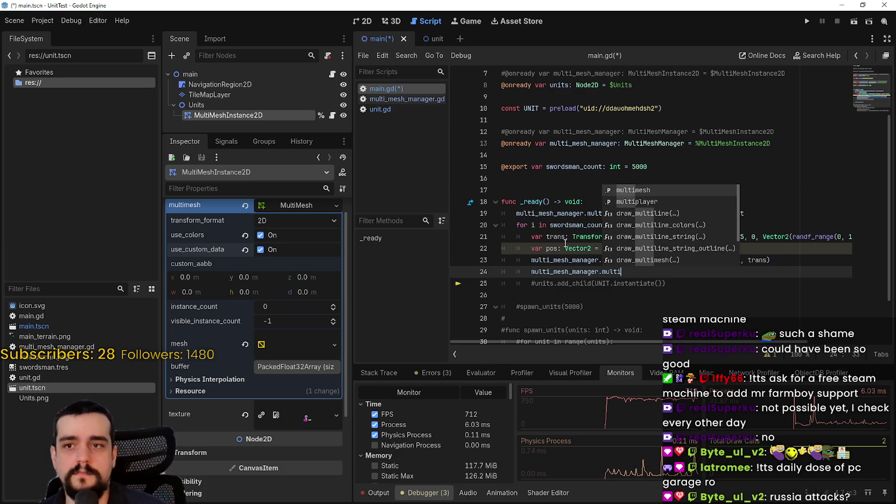
pyautogui.press('Return')
pyautogui.write('.set_instance')
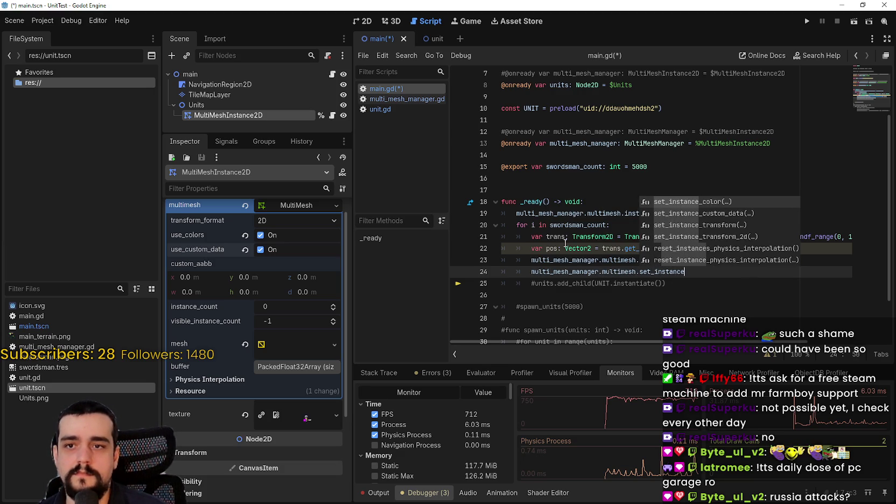
pyautogui.write('_cu')
pyautogui.press('Return')
pyautogui.write('i, color')
pyautogui.press('Return')
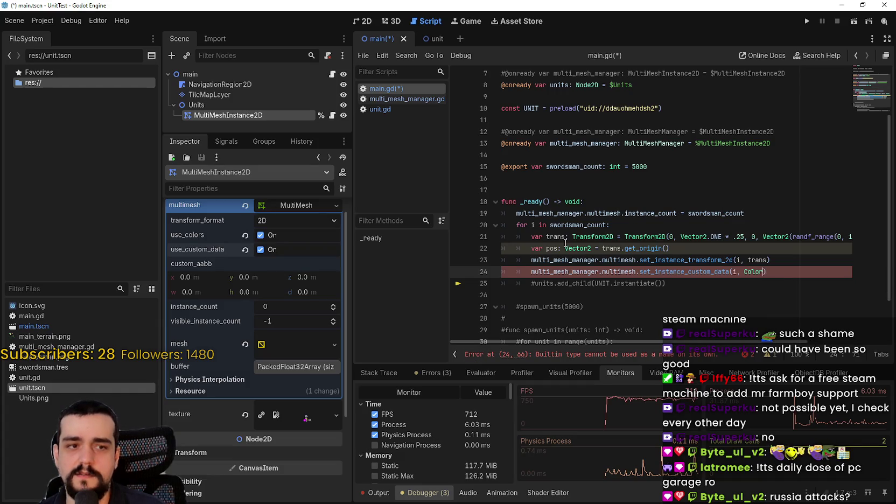
pyautogui.write('(1.0')
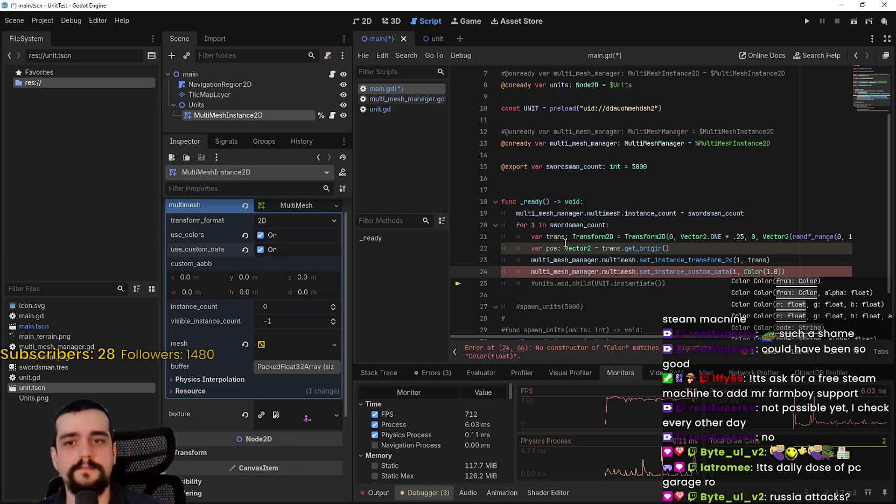
pyautogui.write(', 0.')
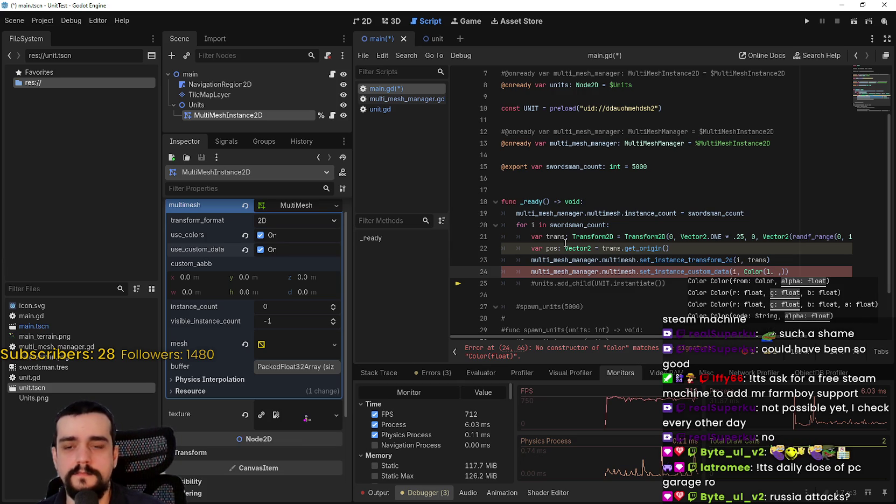
pyautogui.write(', ')
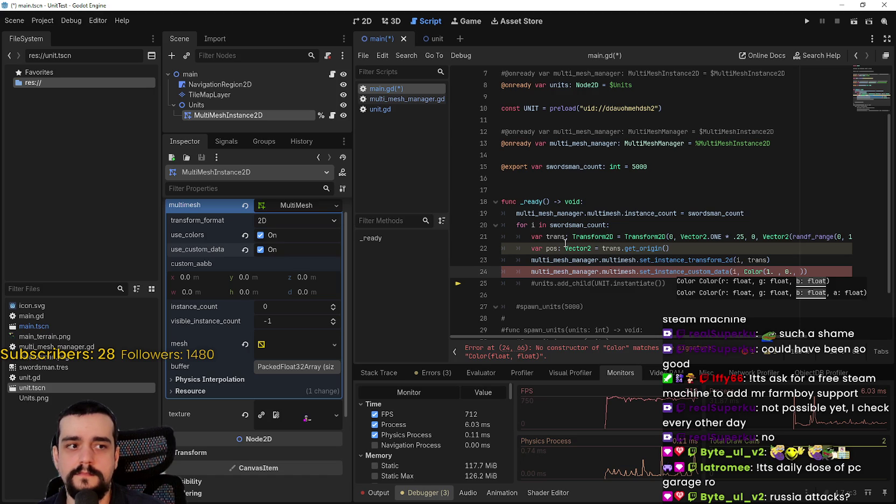
pyautogui.write('0.')
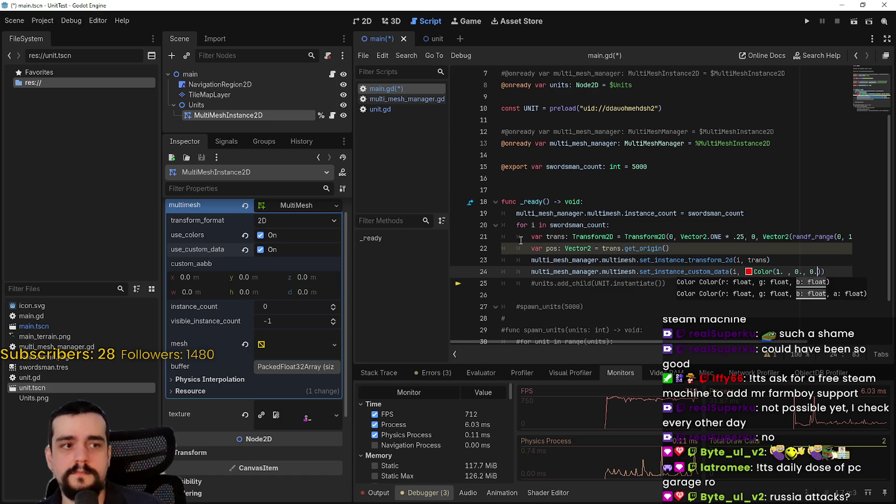
# Return to the end of line 24 and open a blank line beneath it
pyautogui.scroll(-1, 681, 249)
pyautogui.click(681, 249)
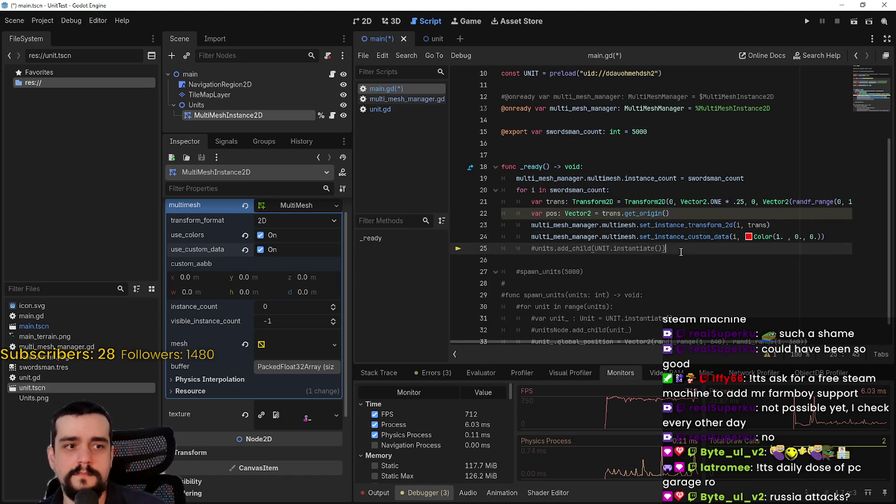
pyautogui.click(697, 276)
pyautogui.click(825, 236)
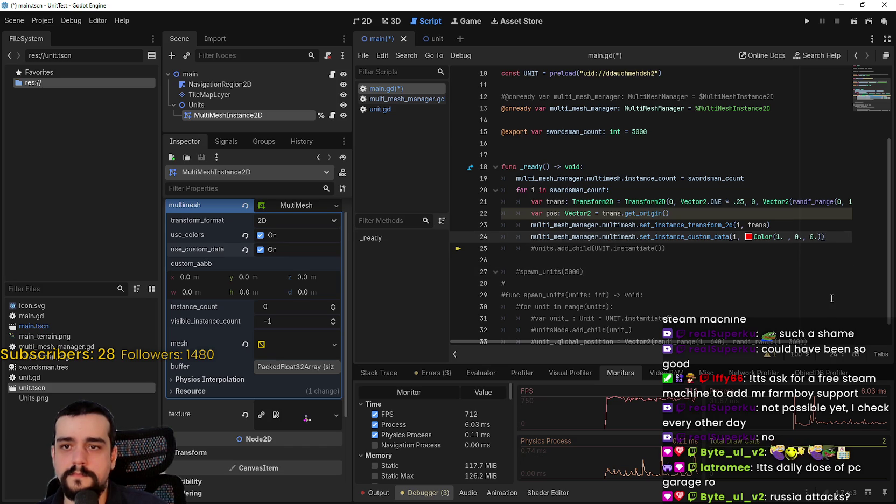
pyautogui.press('Return')
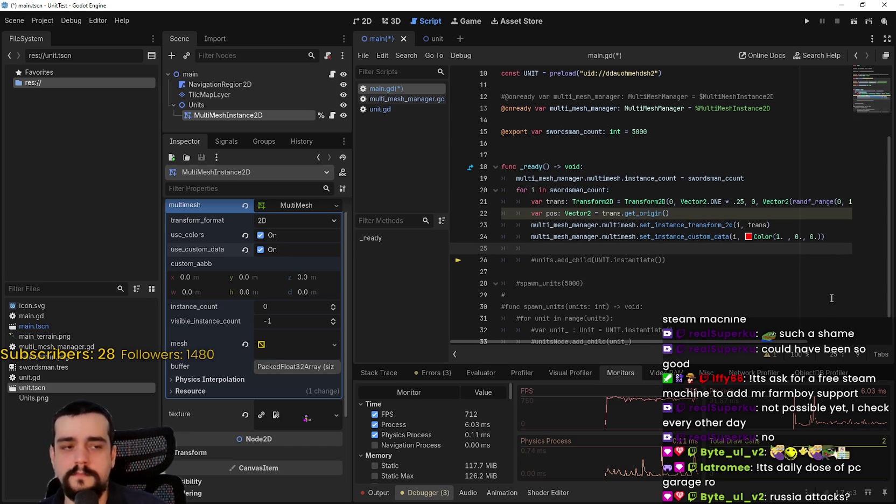
# Write multi_mesh_manager.multimesh.set_instance_color(i, Color.RED) on line 25
pyautogui.write("multi'")
pyautogui.press('BackSpace')
pyautogui.write('m')
pyautogui.press('Return')
pyautogui.write('.mu')
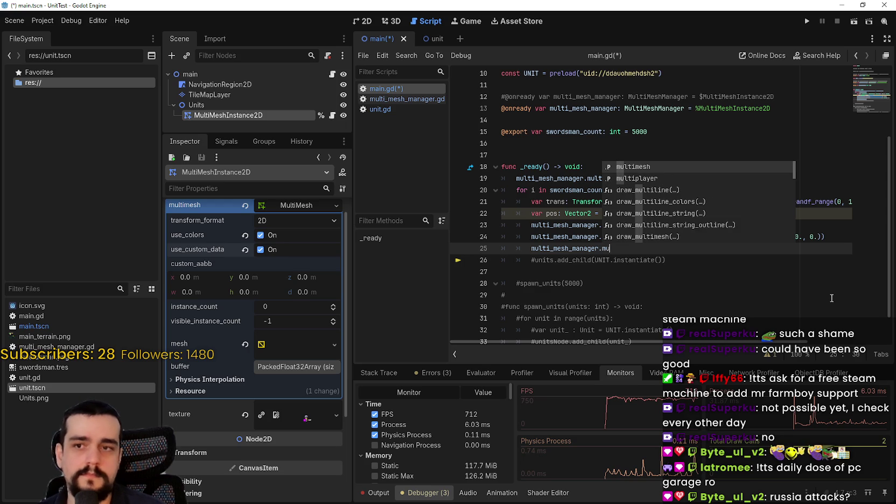
pyautogui.press('Return')
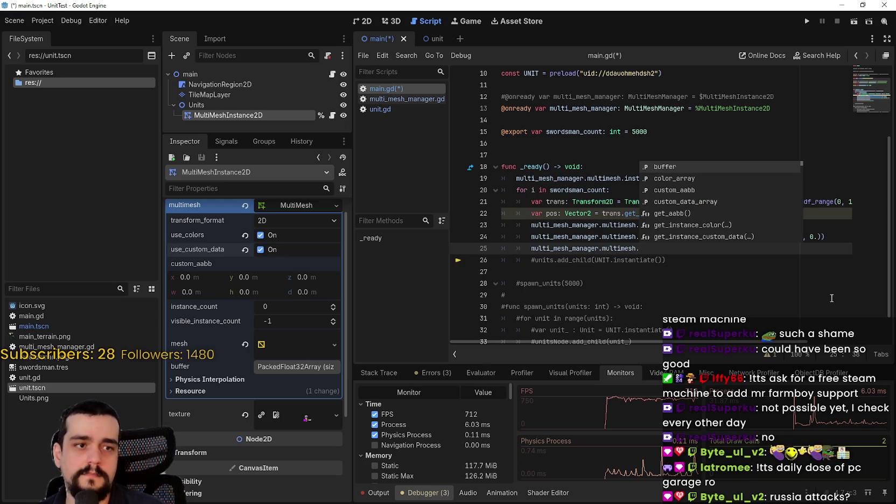
pyautogui.write('set_')
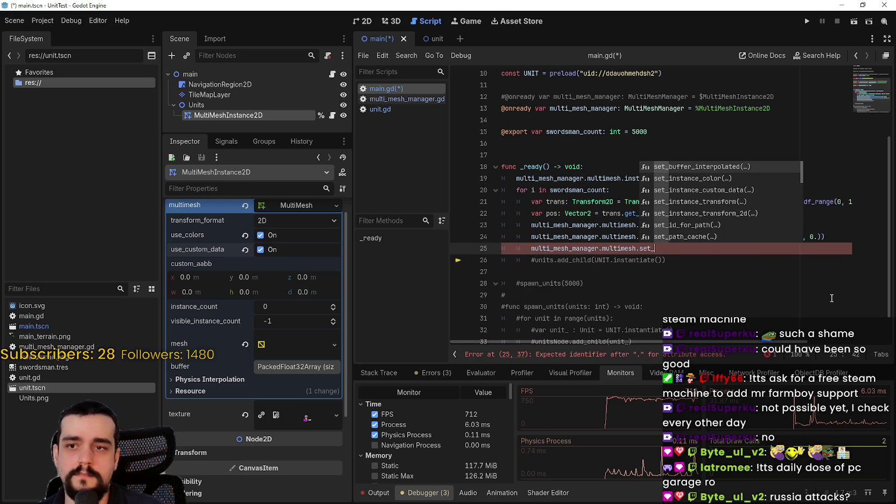
pyautogui.write('instance_color')
pyautogui.press('Return')
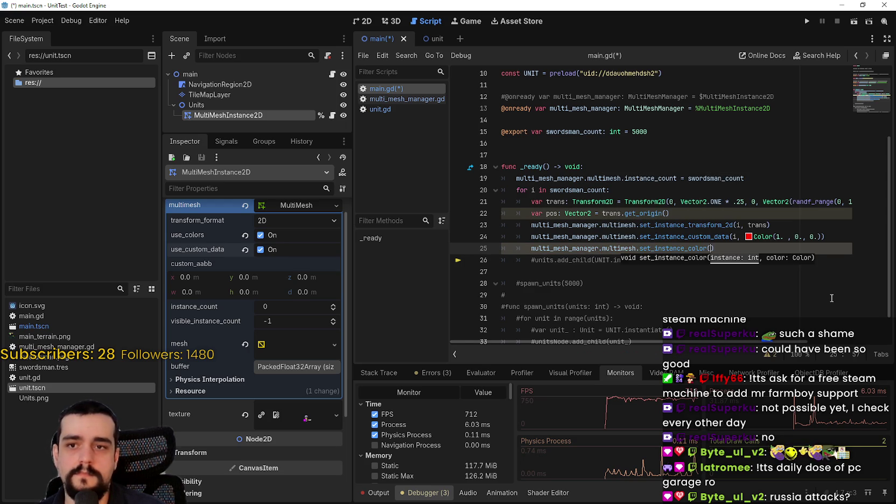
pyautogui.write('i, color')
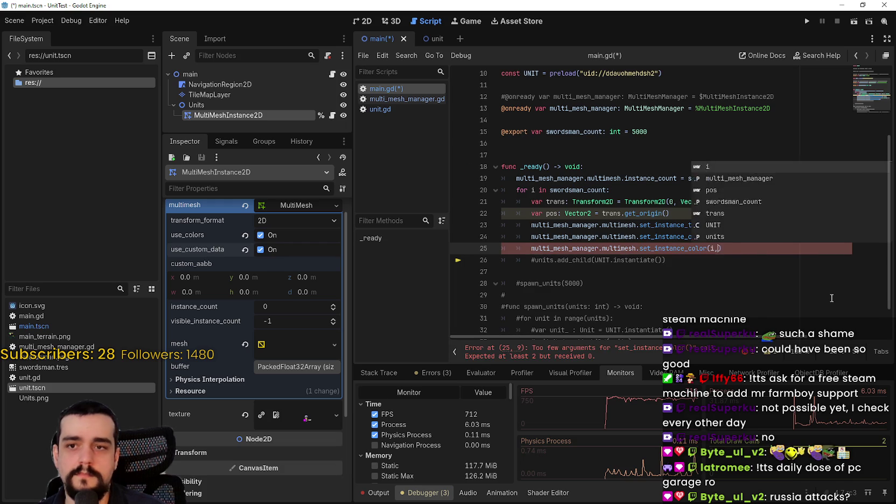
pyautogui.press('BackSpace')
pyautogui.press('BackSpace')
pyautogui.press('BackSpace')
pyautogui.write('Color.Red')
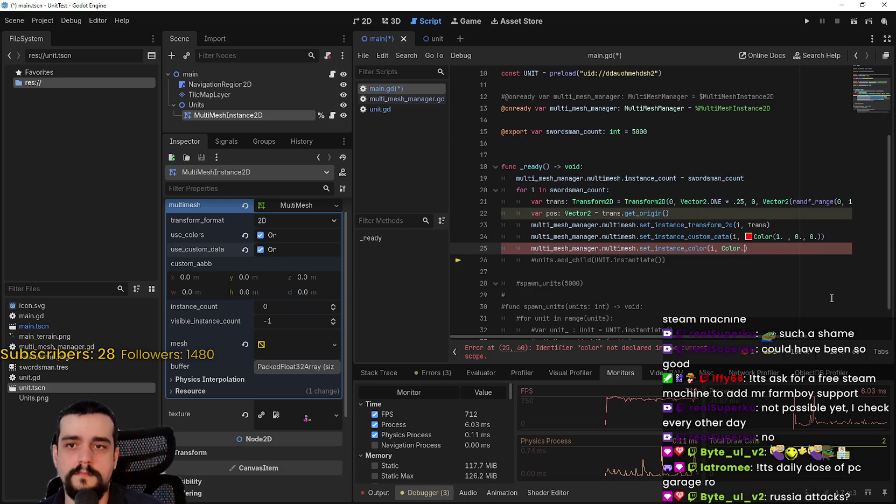
pyautogui.press('Return')
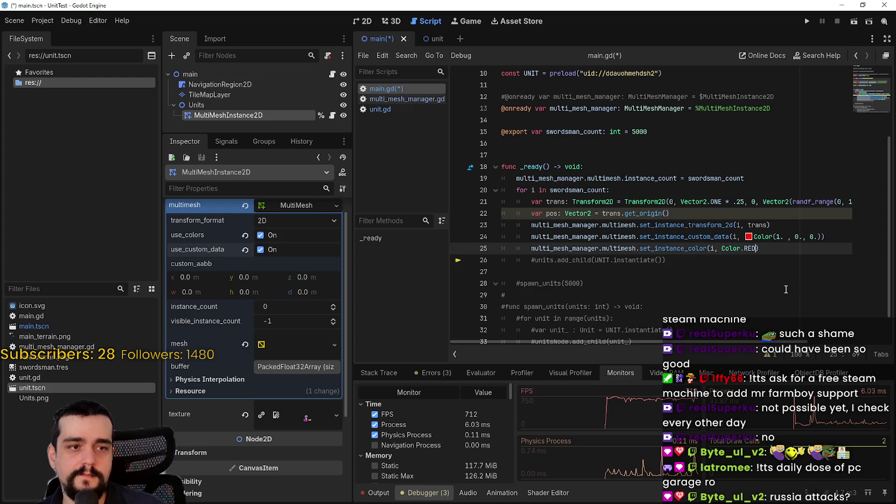
# Open a new line after line 25 and begin typing multi_mesh_manager.multimesh
pyautogui.click(810, 251)
pyautogui.press('Return')
pyautogui.write('multi')
pyautogui.press('Return')
pyautogui.write('.')
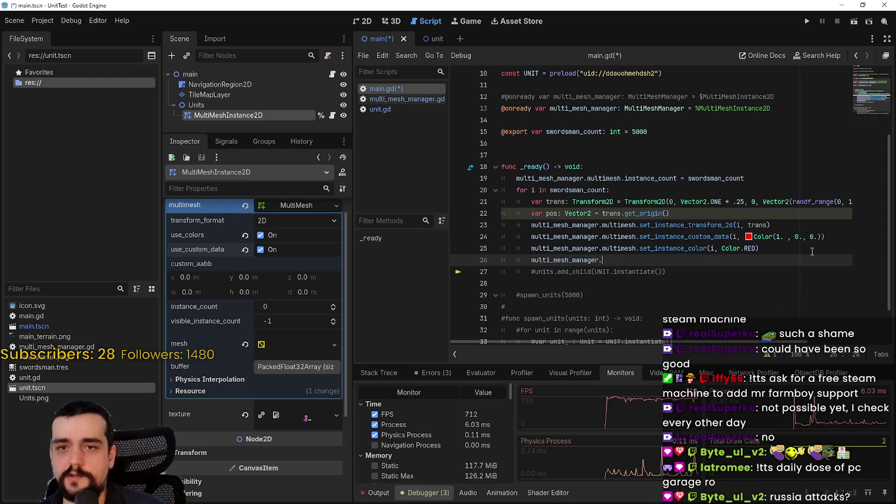
pyautogui.write('mult')
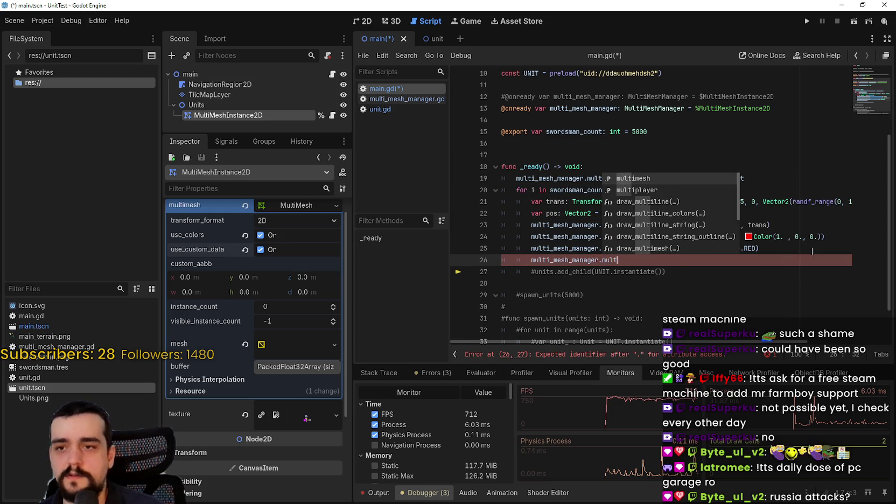
# Finish line 26 as multi_mesh_manager.multimesh.visible_instance_count = i+1
pyautogui.press('Return')
pyautogui.write('.visible')
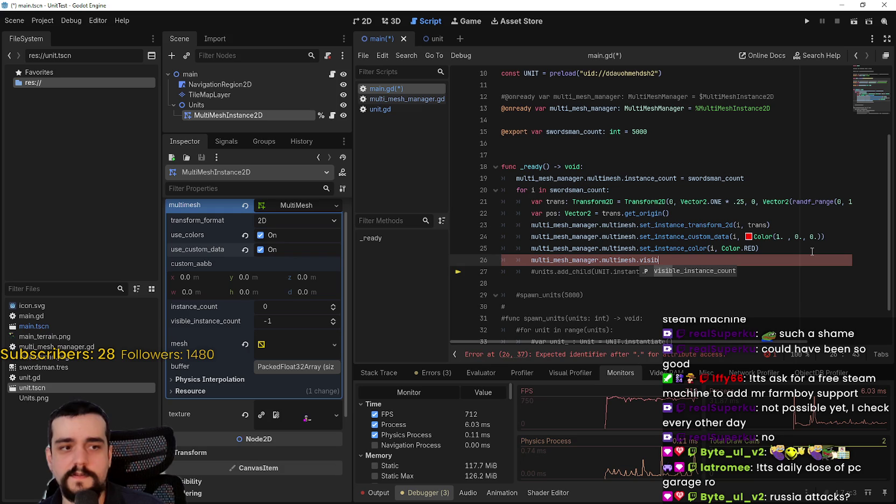
pyautogui.press('Return')
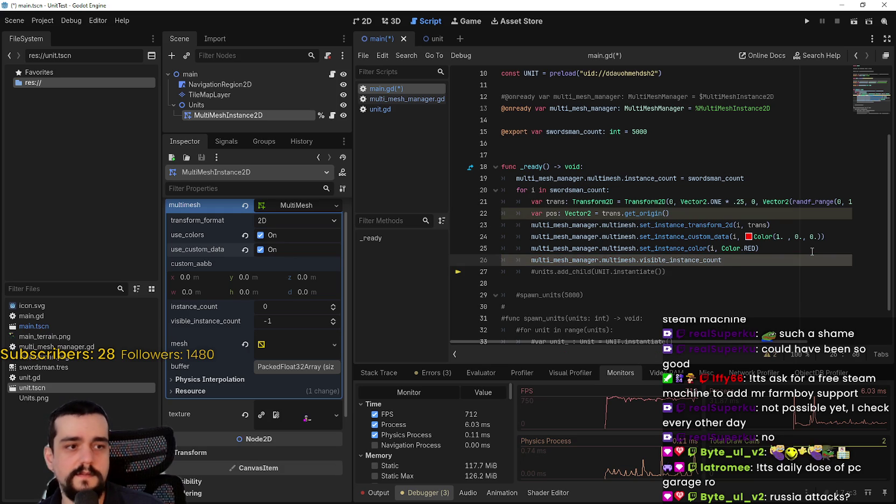
pyautogui.write(' = i+')
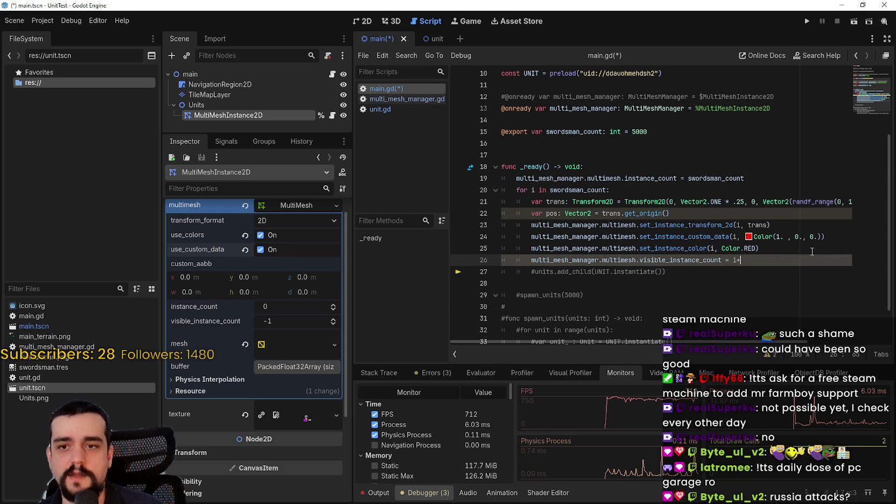
pyautogui.write('1')
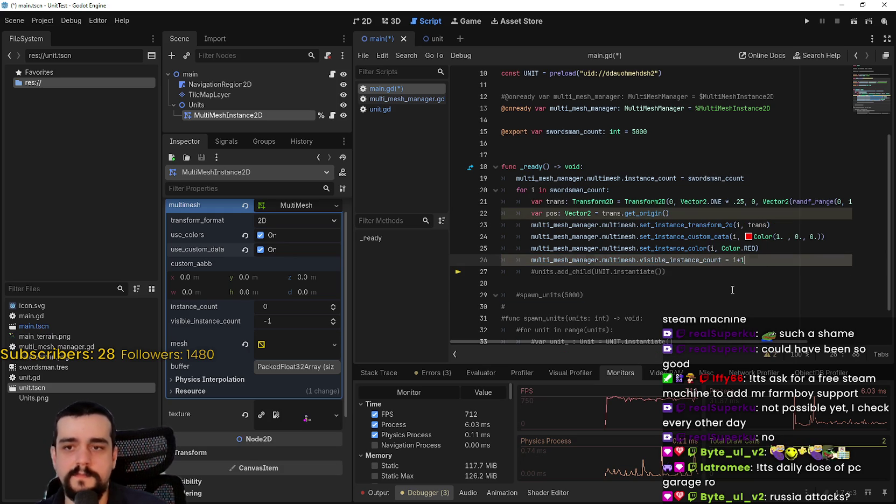
# Save main.gd and place the cursor on the empty line 28
pyautogui.press('Down')
pyautogui.press('Down')
pyautogui.press('Down')
pyautogui.press('Up')
pyautogui.hotkey('ctrl', 's')
pyautogui.click(633, 260)
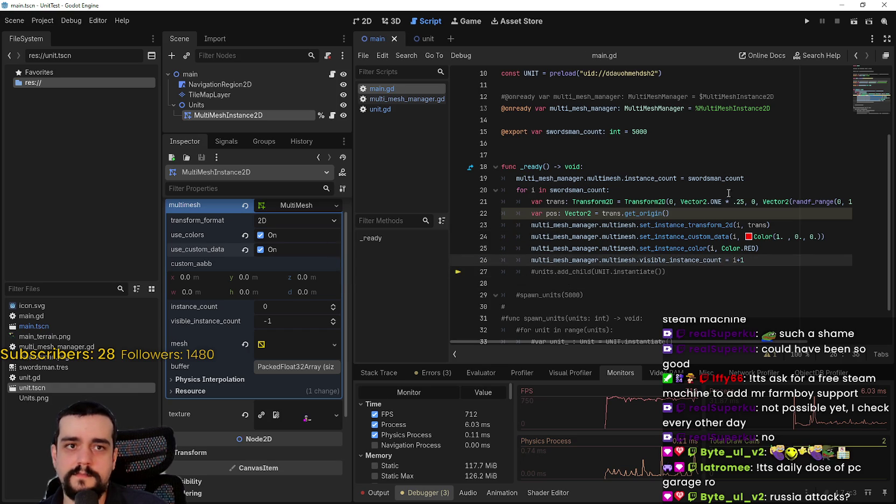
pyautogui.click(694, 286)
pyautogui.click(807, 21)
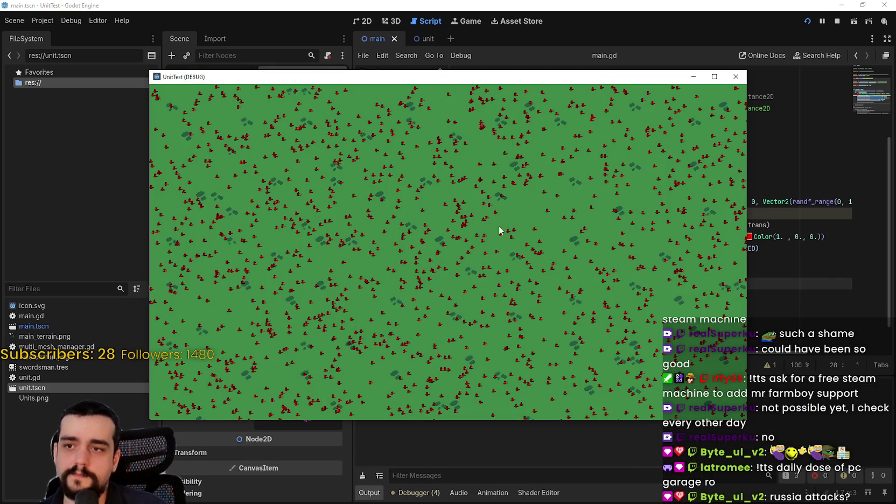
pyautogui.click(714, 77)
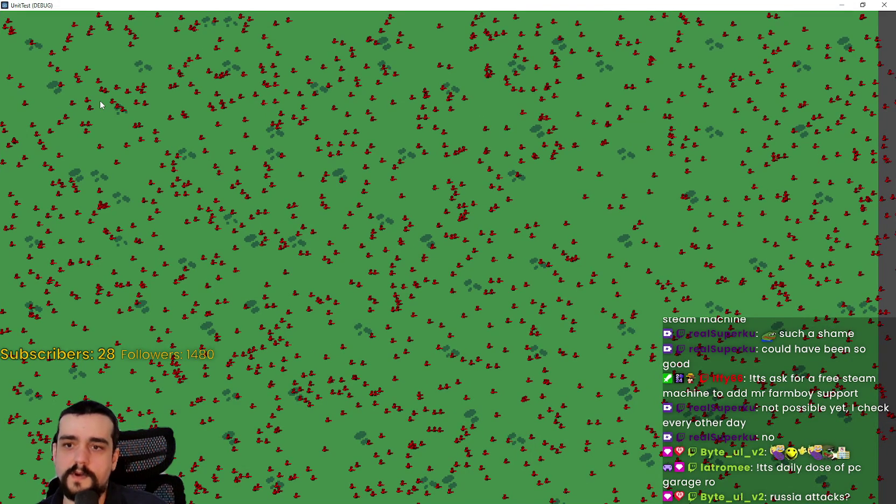
pyautogui.click(862, 5)
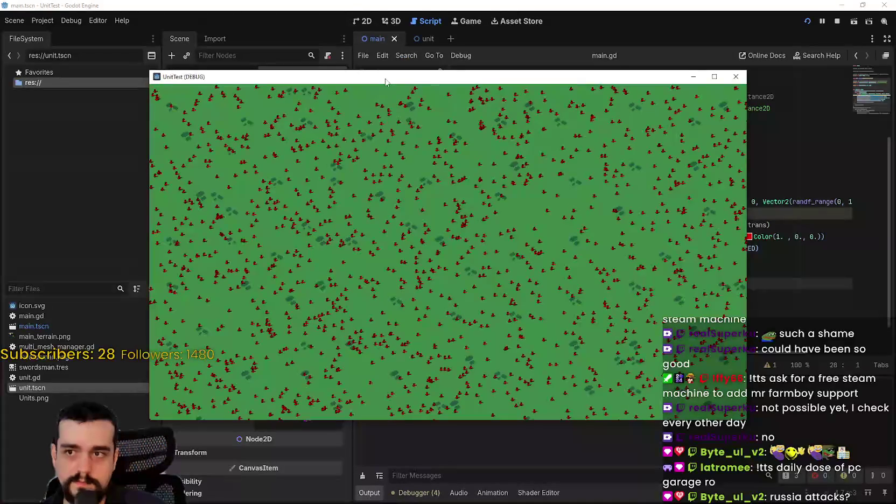
pyautogui.moveTo(323, 75); pyautogui.dragTo(497, 60)
pyautogui.click(233, 77)
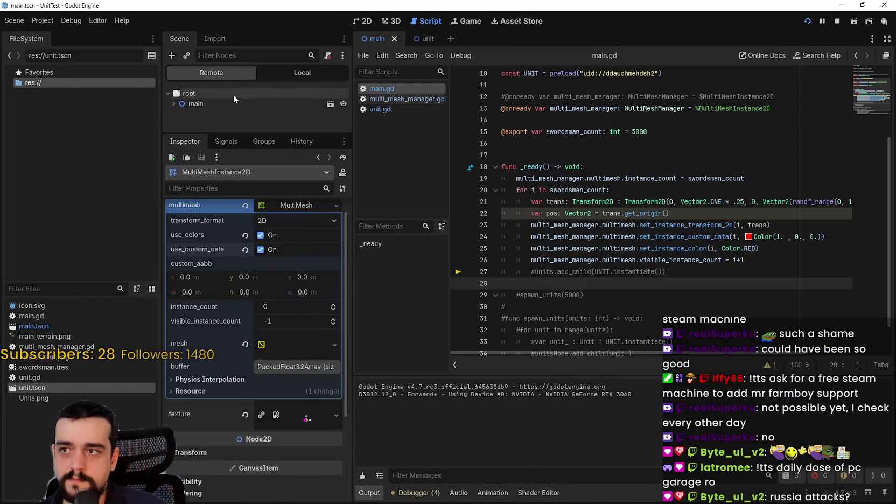
pyautogui.click(173, 103)
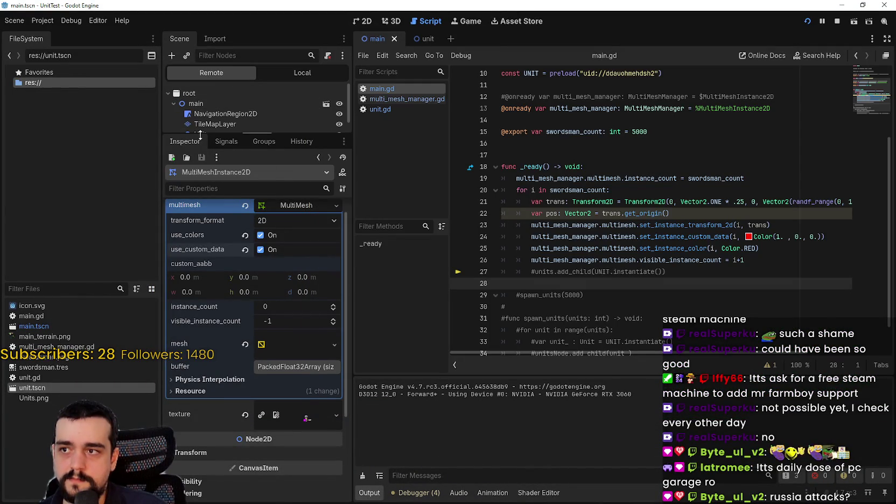
pyautogui.moveTo(231, 132); pyautogui.dragTo(231, 276)
pyautogui.click(179, 134)
pyautogui.click(189, 145)
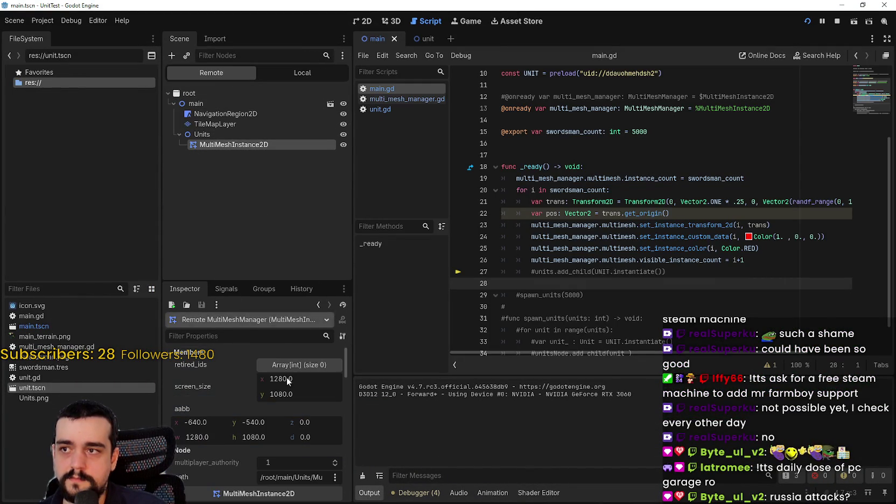
pyautogui.scroll(-5, 290, 441)
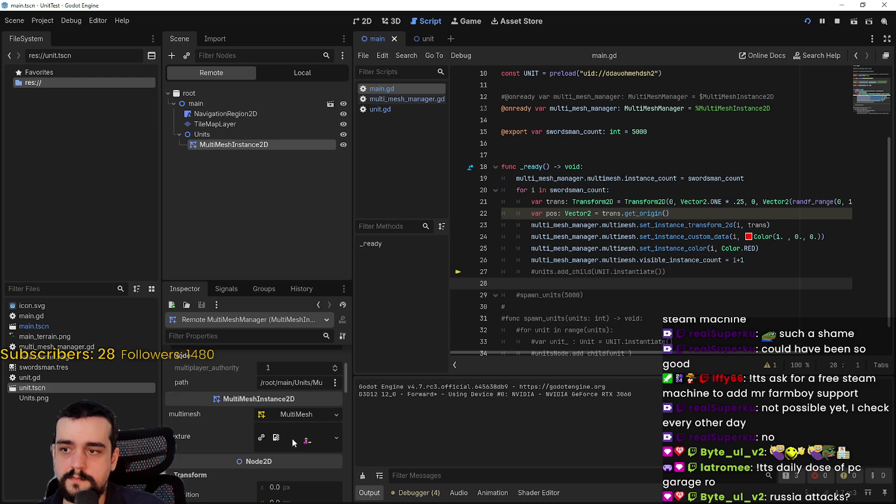
pyautogui.scroll(-3, 293, 437)
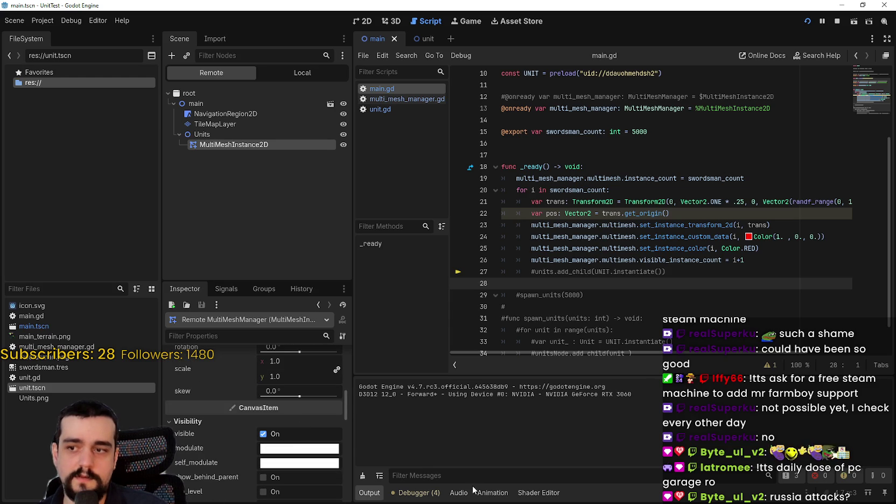
pyautogui.click(439, 495)
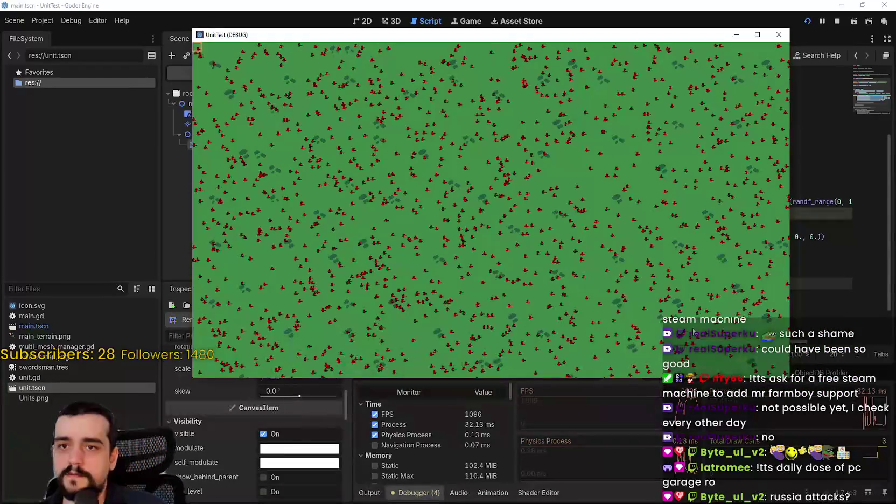
pyautogui.click(757, 35)
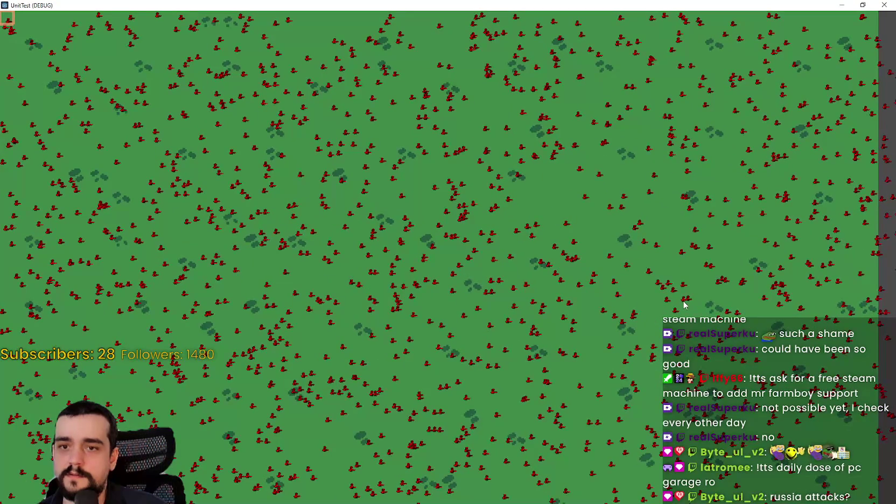
pyautogui.click(862, 4)
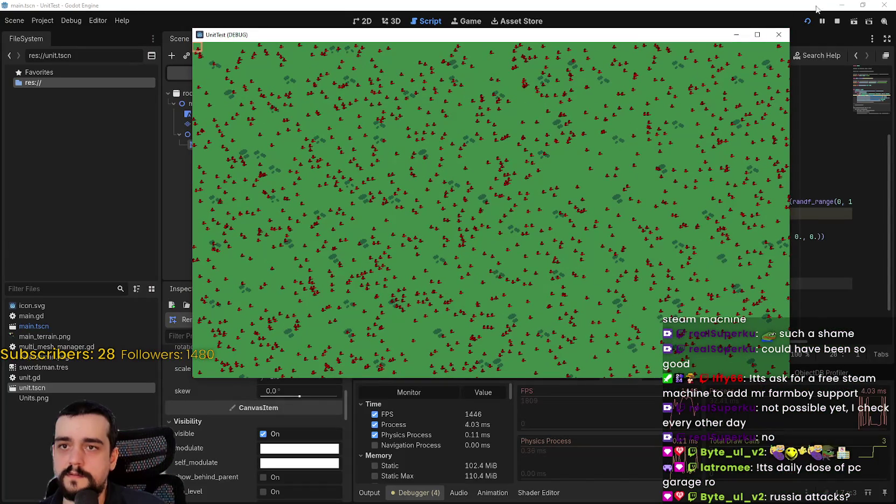
pyautogui.click(837, 21)
pyautogui.moveTo(792, 202)
pyautogui.mouseDown()
pyautogui.moveTo(498, 186)
pyautogui.moveTo(501, 200)
pyautogui.moveTo(853, 202)
pyautogui.moveTo(754, 214)
pyautogui.moveTo(422, 189)
pyautogui.mouseUp()
pyautogui.click(633, 144)
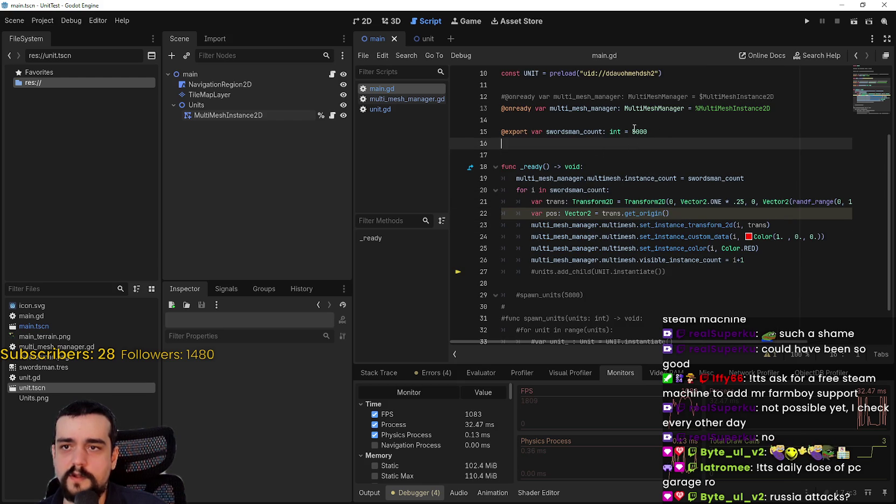
# Change swordsman_count on line 15 from 5000 to 50000 and run the game
pyautogui.click(636, 131)
pyautogui.write('0')
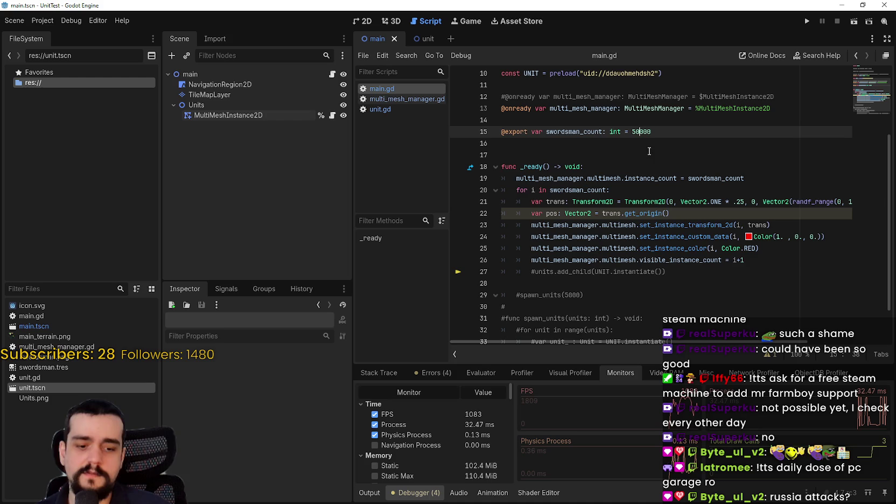
pyautogui.click(806, 21)
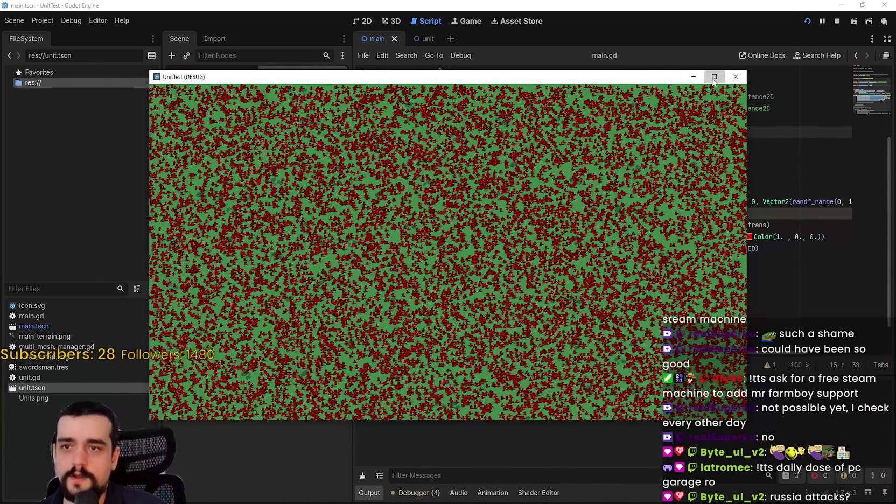
# Maximize and restore the game window, open the Debugger monitors, and move the window up-right
pyautogui.click(714, 77)
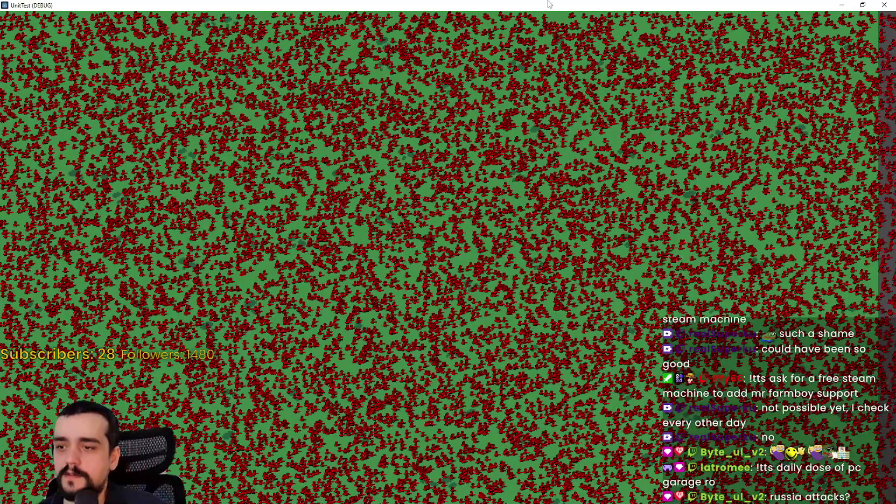
pyautogui.click(862, 5)
pyautogui.click(400, 492)
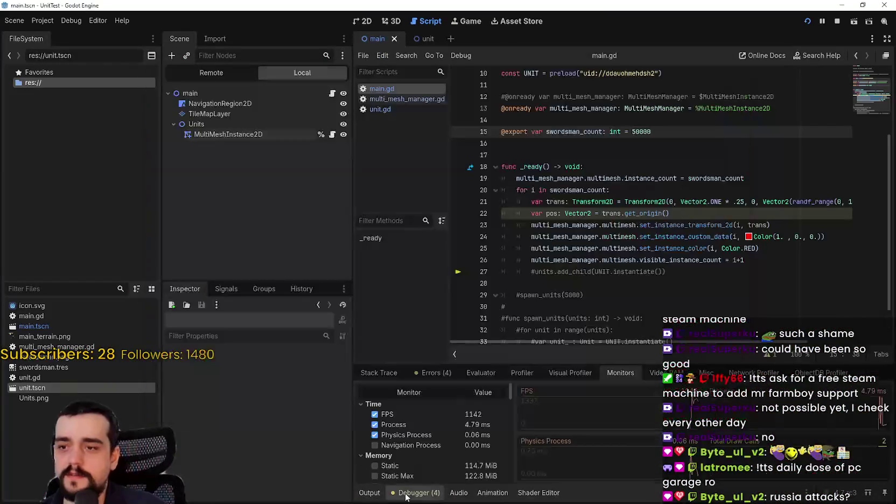
pyautogui.hotkey('alt', 'Tab')
pyautogui.moveTo(473, 78); pyautogui.dragTo(576, 24)
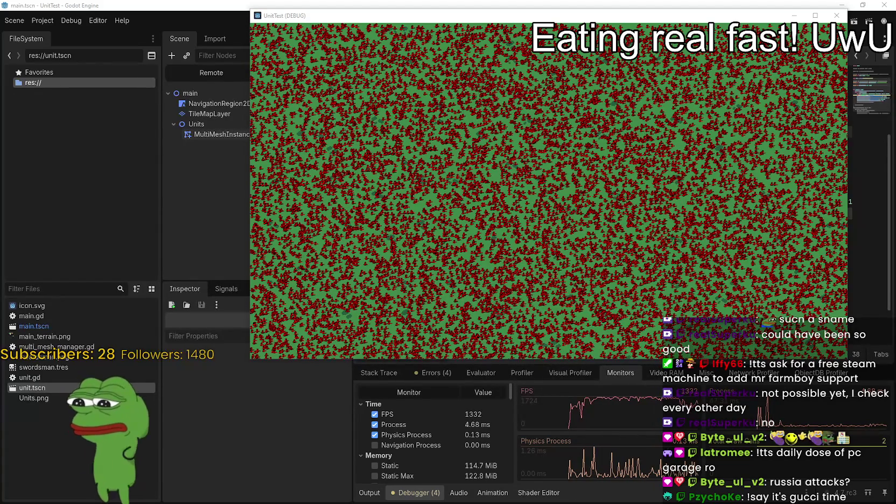
# Switch to the Chrome window showing YouTube's 'She Met Her Match' video
pyautogui.hotkey('alt', 'Tab')
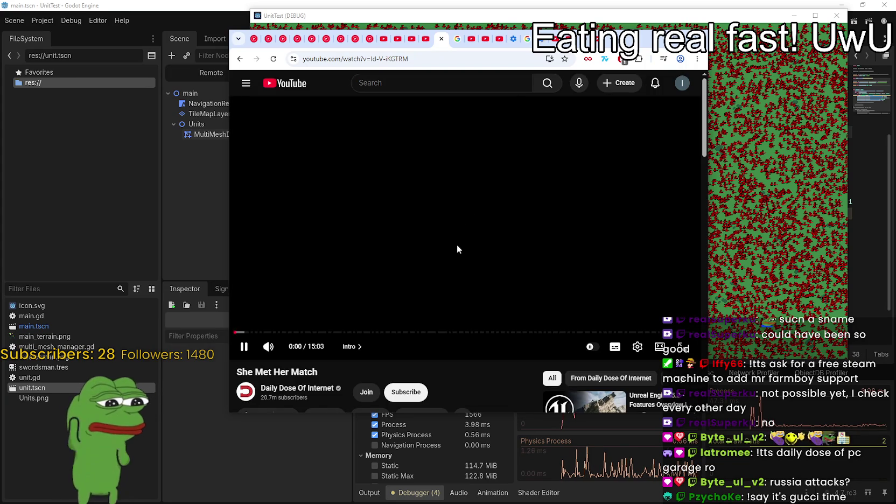
# Skip the clip to about 10:41 in a maximized theater view, then open Daily Dose Of Internet's Videos tab
pyautogui.click(464, 332)
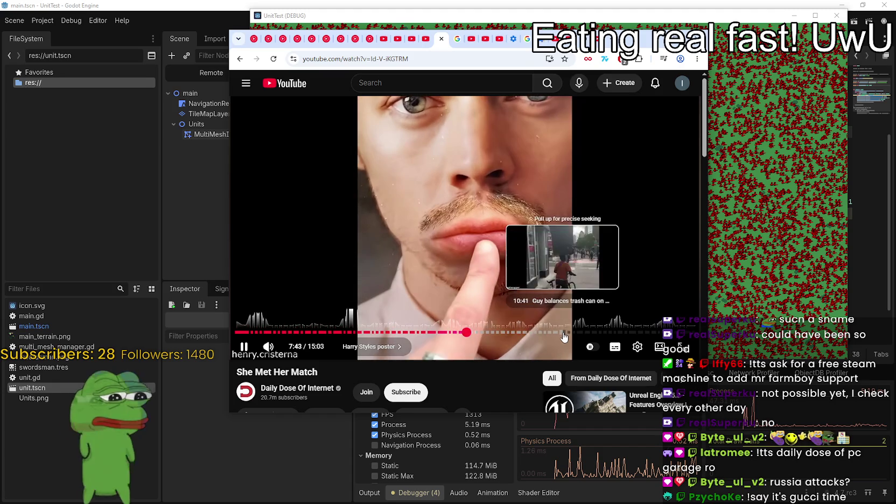
pyautogui.click(562, 333)
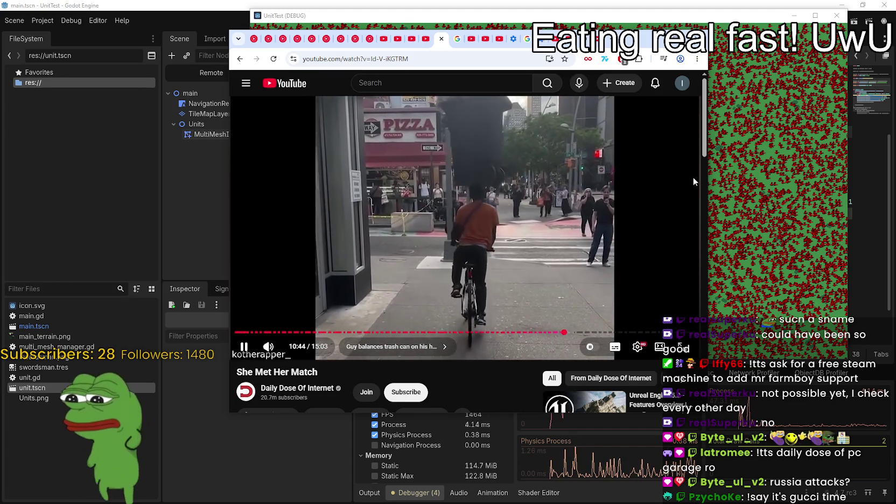
pyautogui.press('super+Up')
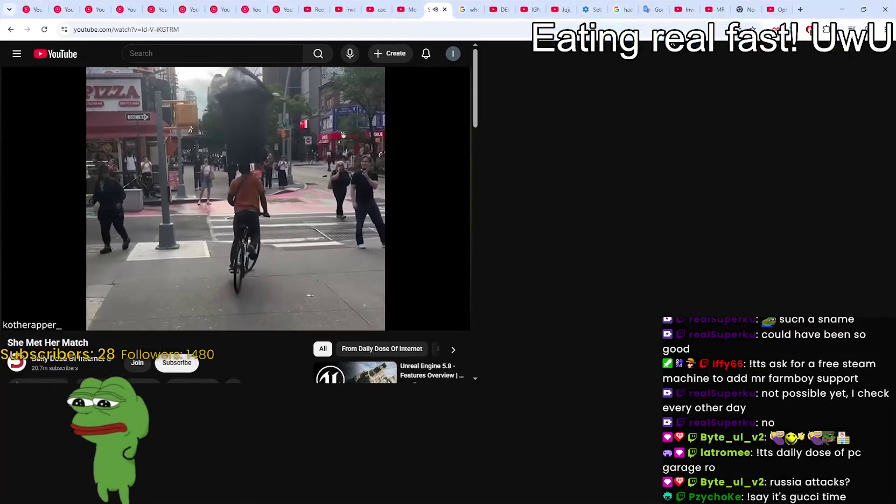
pyautogui.press('t')
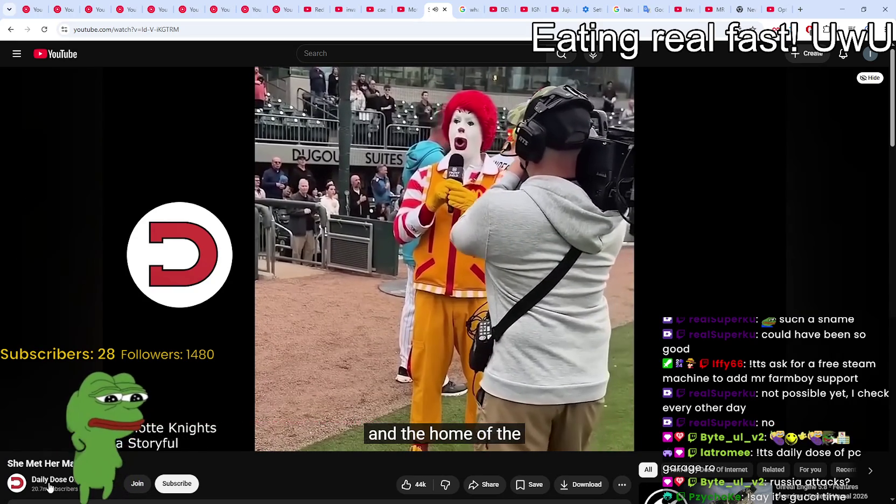
pyautogui.click(50, 484)
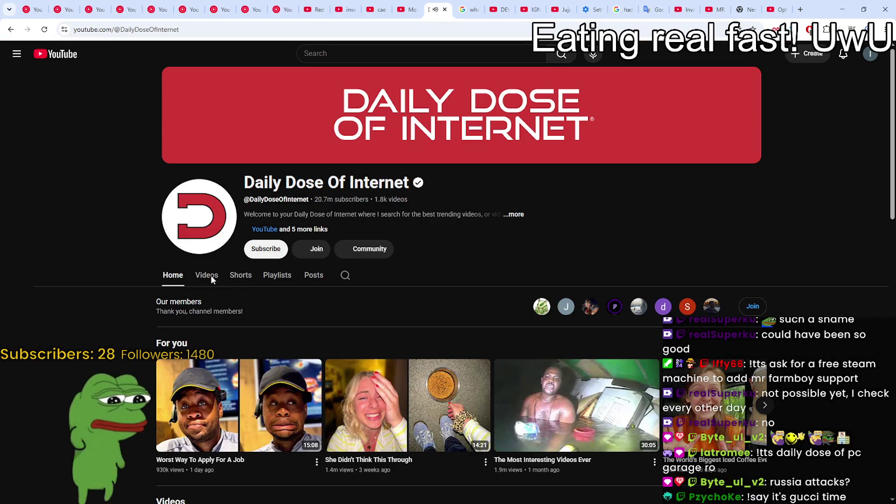
pyautogui.click(208, 276)
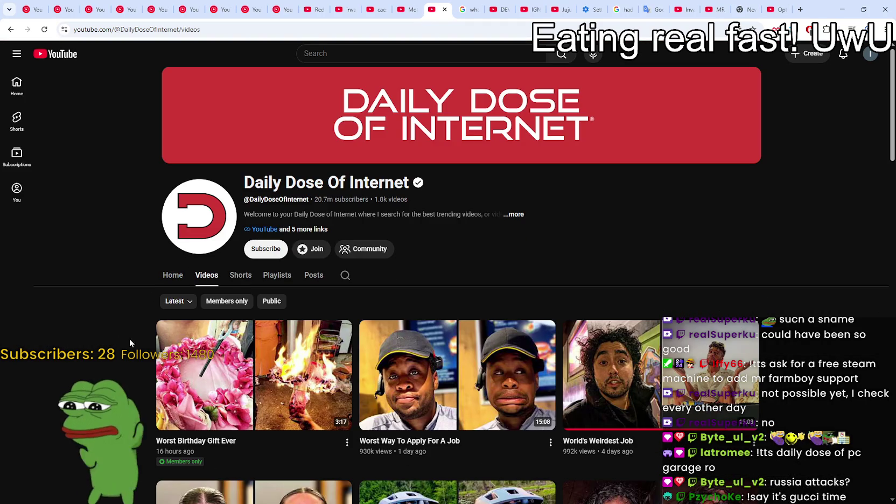
pyautogui.click(461, 415)
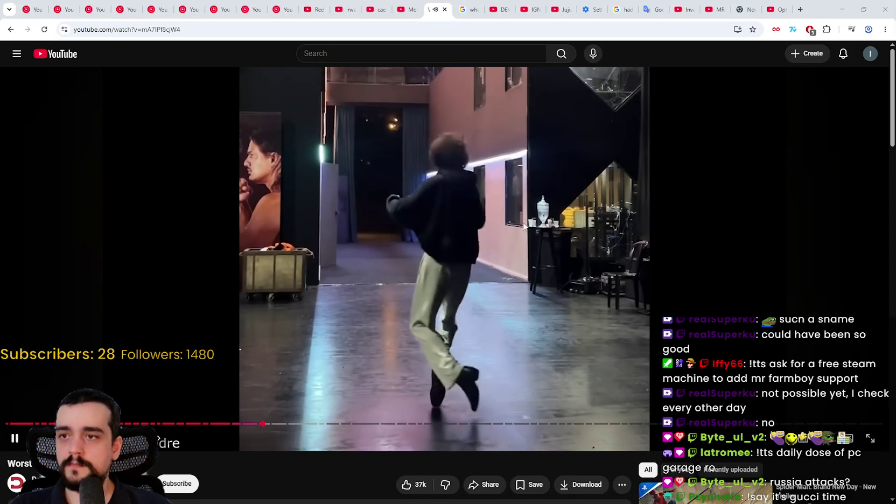
# Pause the dance video and start Franz Ferdinand's 'Take Me Out' playing in YouTube Music
pyautogui.click(586, 108)
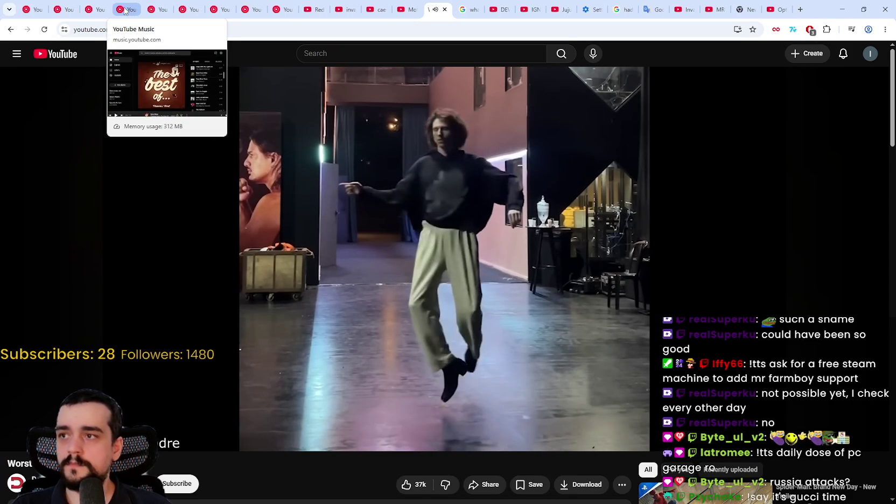
pyautogui.click(89, 10)
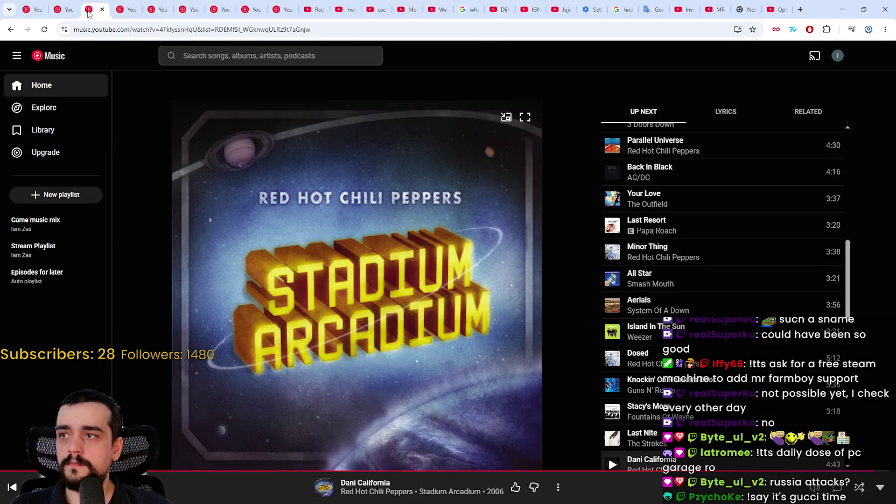
pyautogui.click(373, 230)
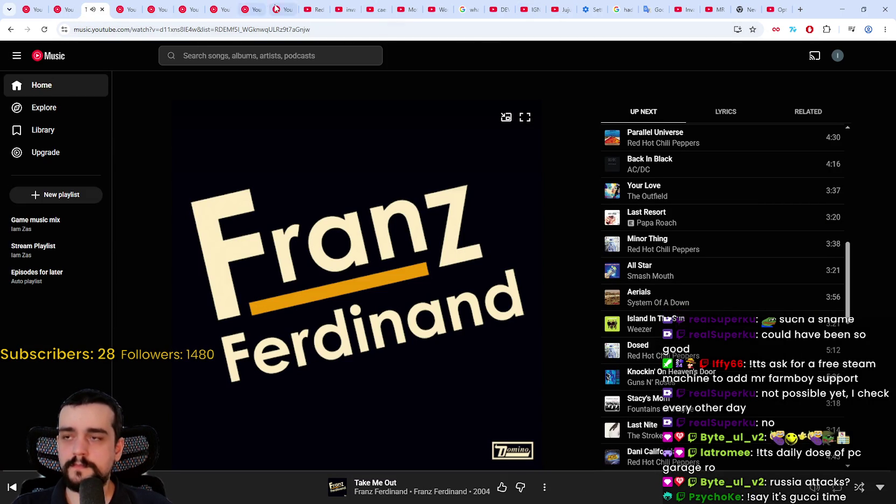
# Switch to the MultiMesh tutorial tab, restore down and minimize Chrome, and reposition the game window
pyautogui.click(775, 9)
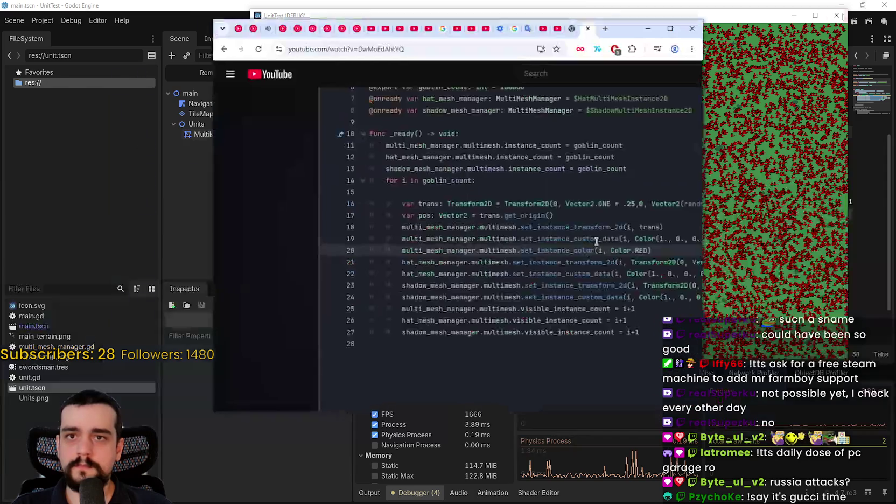
pyautogui.click(863, 9)
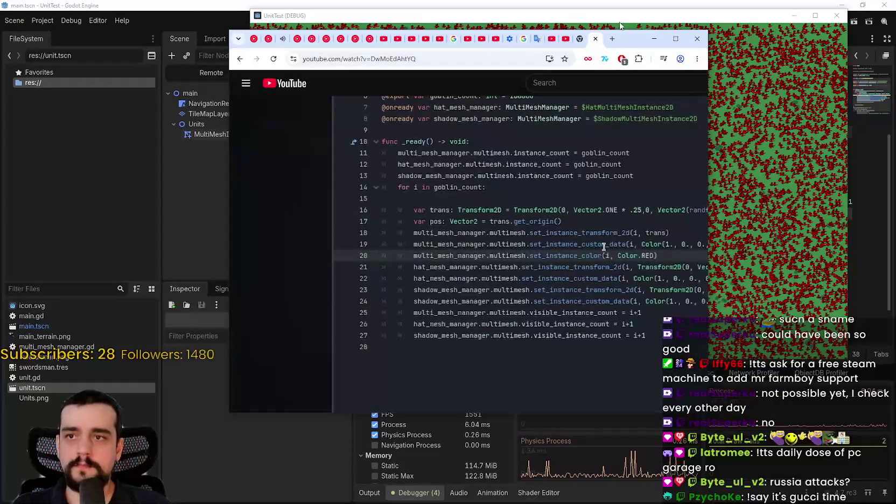
pyautogui.click(662, 38)
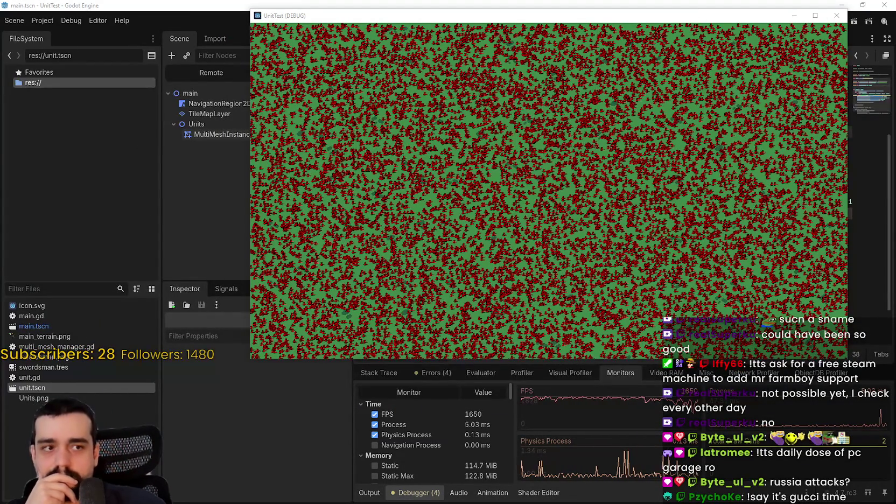
pyautogui.moveTo(618, 16); pyautogui.dragTo(552, 62)
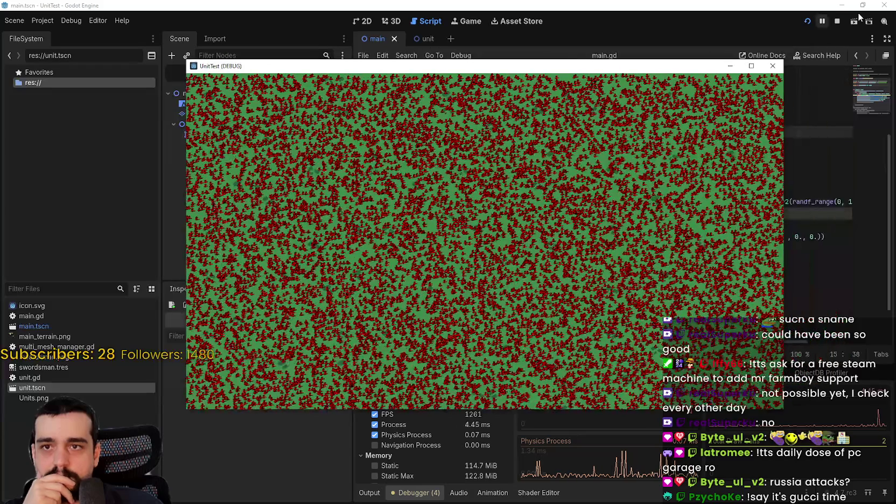
# Try a smaller unit scale of .100 on line 21, save, and run the game briefly
pyautogui.click(837, 21)
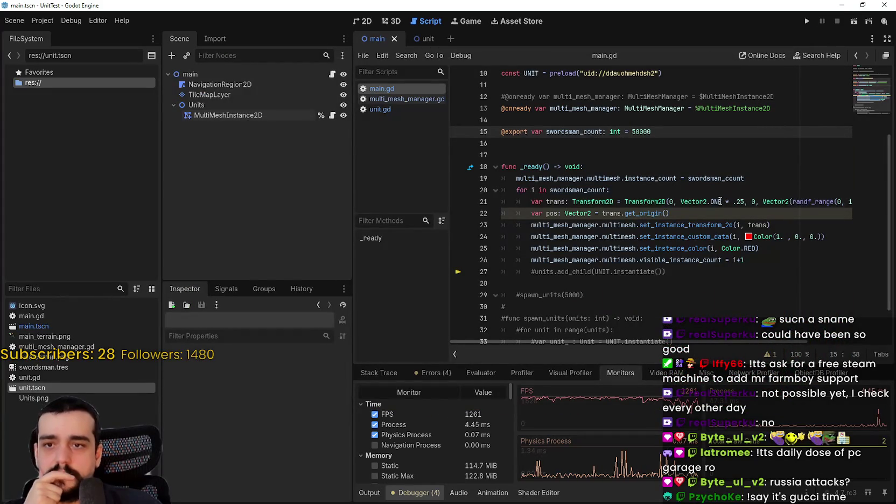
pyautogui.moveTo(720, 201)
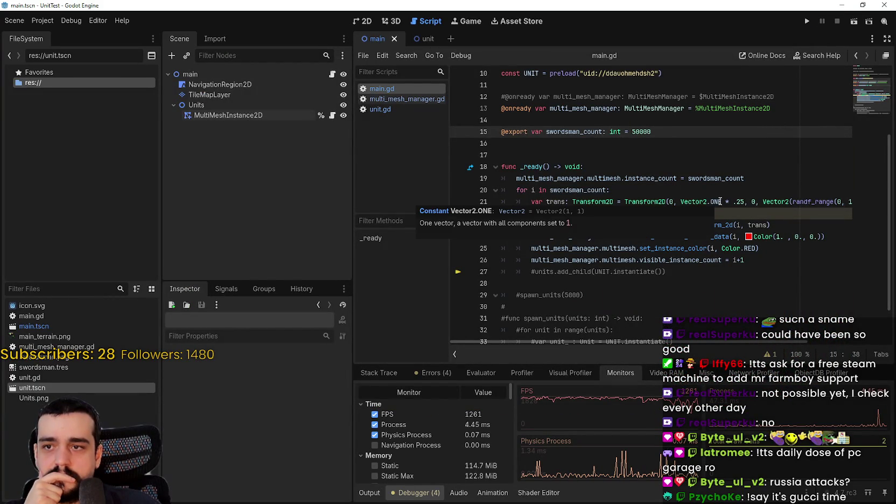
pyautogui.doubleClick(741, 201)
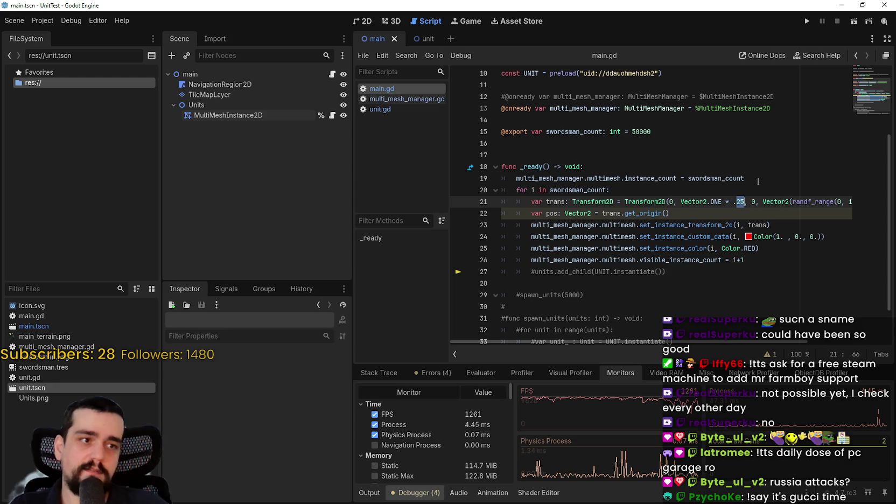
pyautogui.write('10')
pyautogui.hotkey('ctrl', 's')
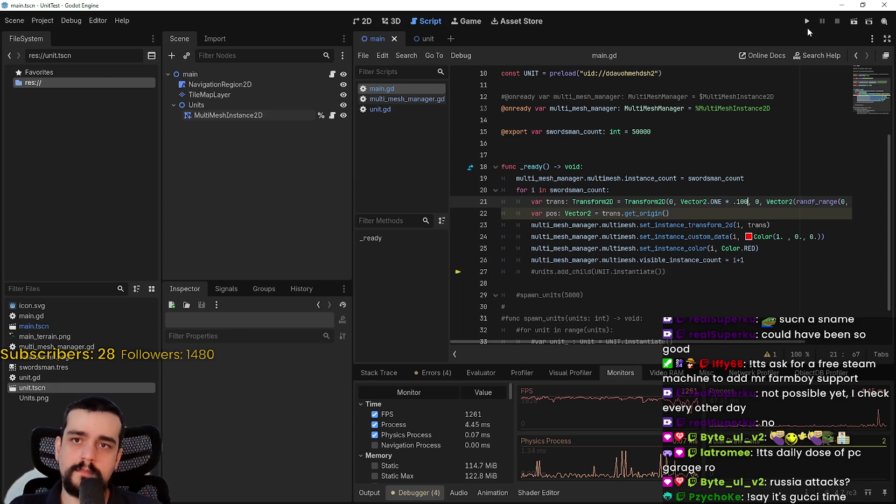
pyautogui.click(807, 21)
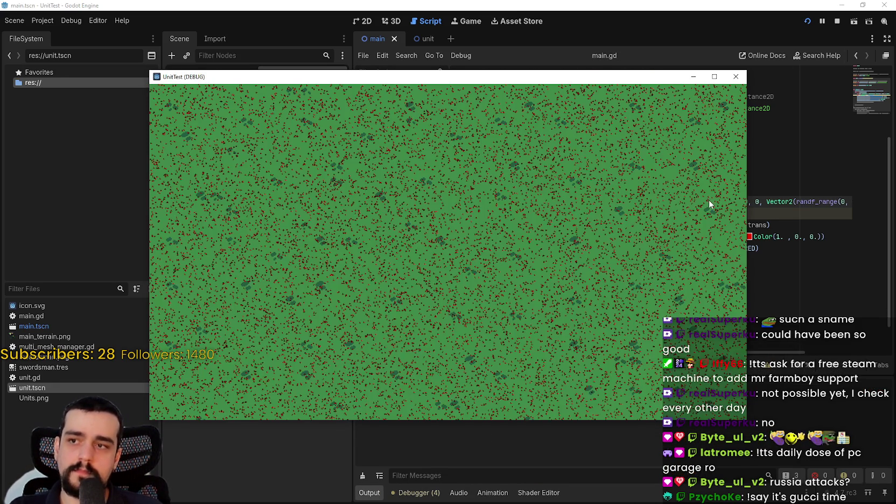
pyautogui.click(838, 20)
# Set the line 21 scale factor to 1.0, save main.gd, and rerun the game
pyautogui.doubleClick(745, 202)
pyautogui.write('1.0')
pyautogui.hotkey('ctrl', 's')
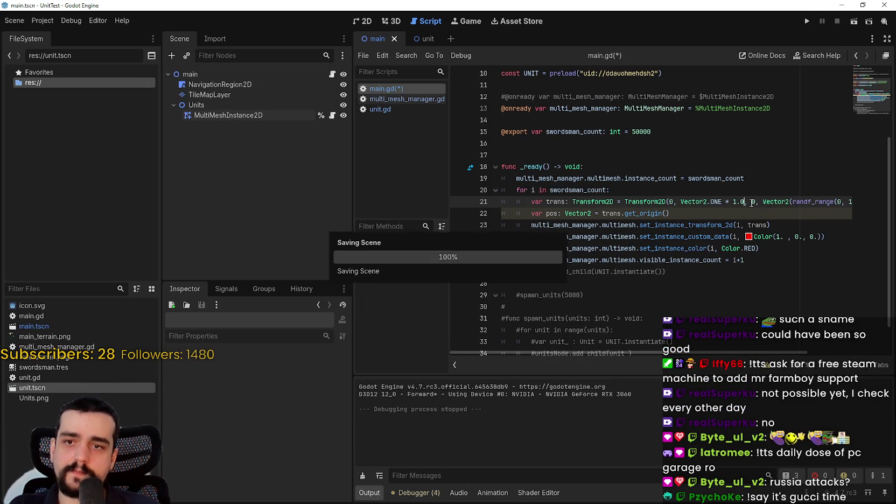
pyautogui.click(807, 21)
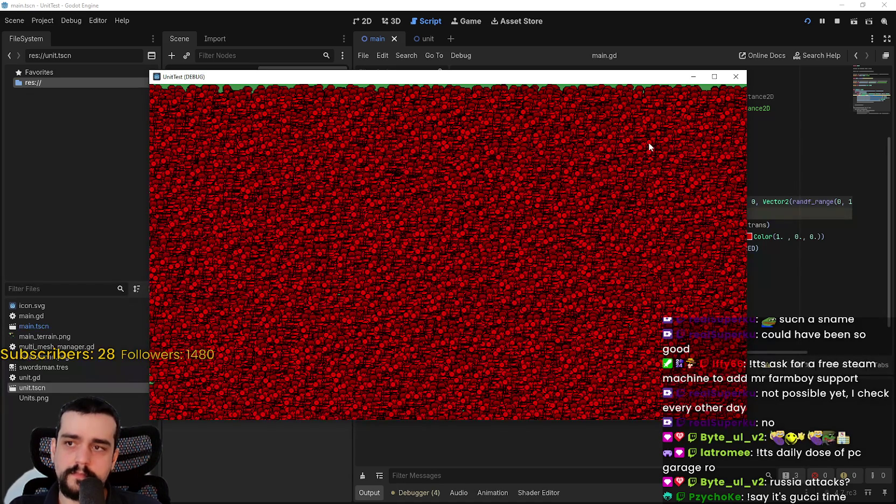
# Restore the full-screen UnitTest window, move it up-right, and compare it with the editor's monitors and main.gd
pyautogui.click(714, 77)
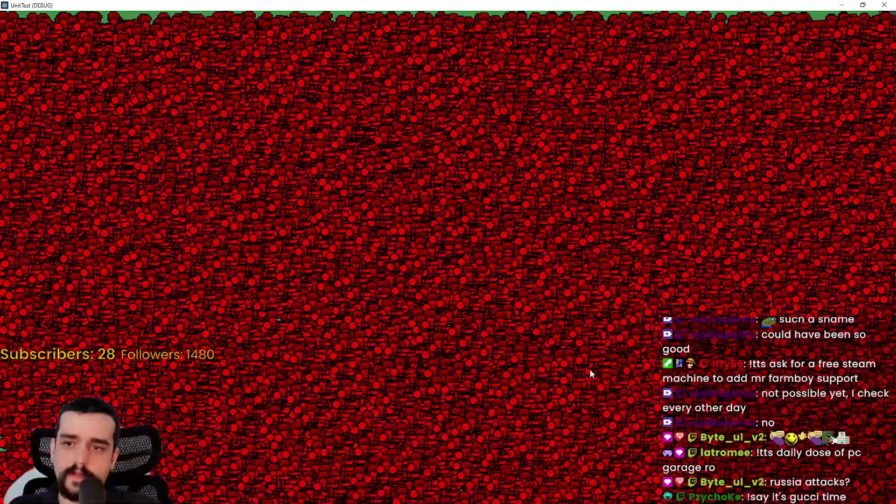
pyautogui.click(863, 5)
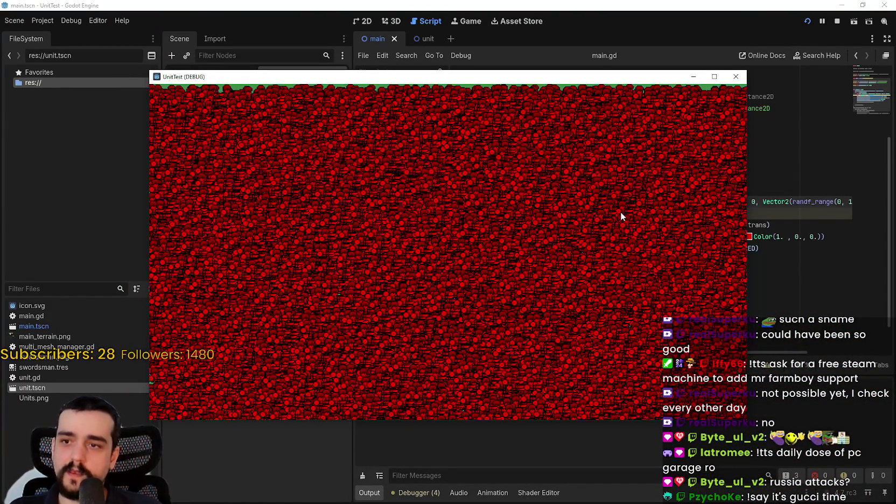
pyautogui.moveTo(418, 89); pyautogui.dragTo(452, 31)
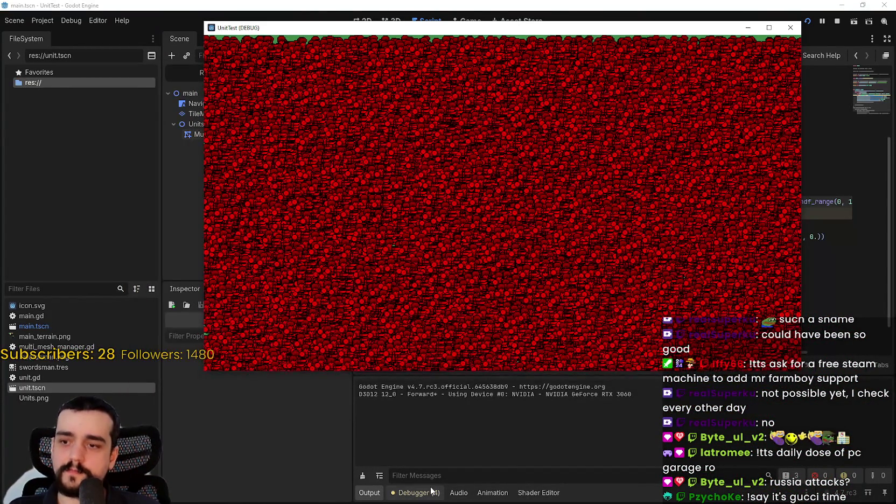
pyautogui.click(419, 493)
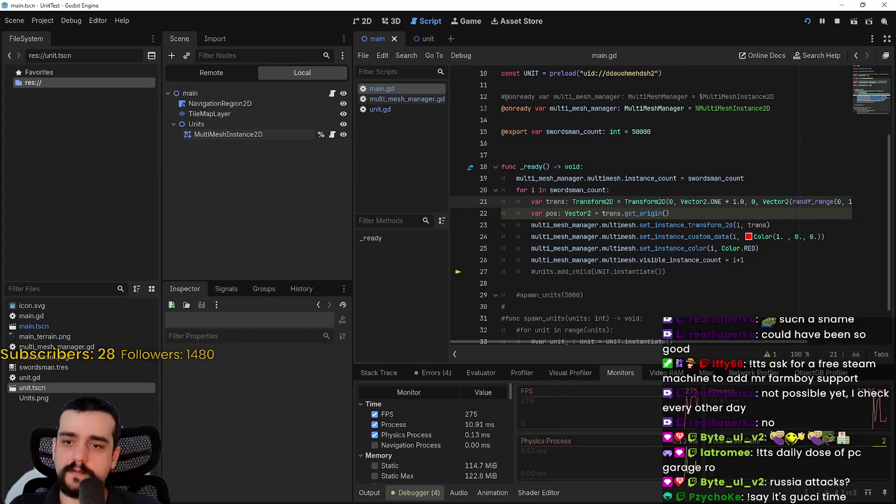
pyautogui.hotkey('alt', 'Tab')
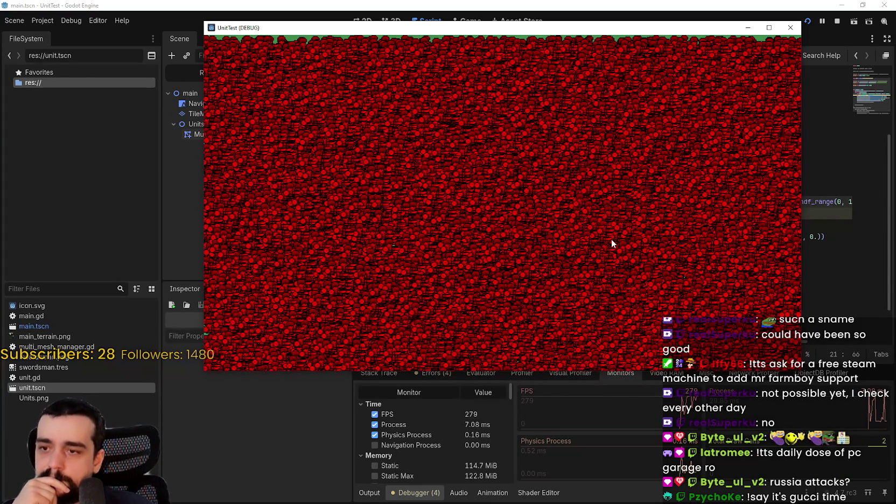
pyautogui.click(813, 186)
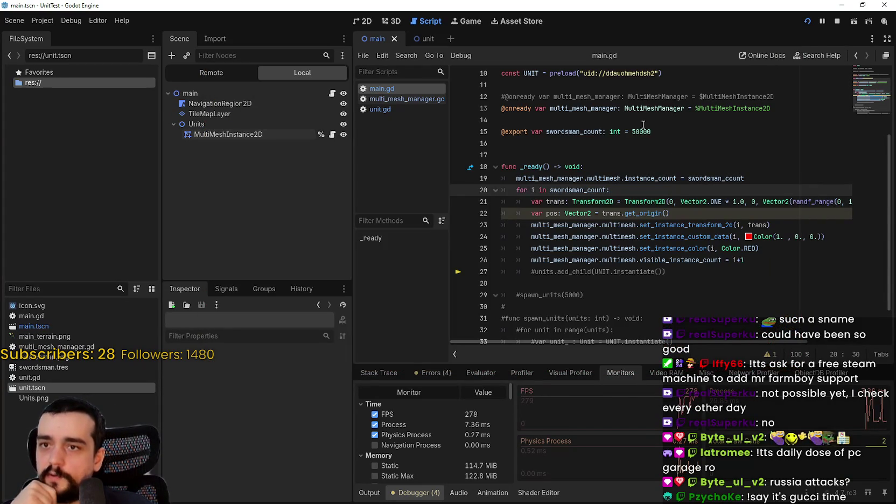
pyautogui.hotkey('alt', 'Tab')
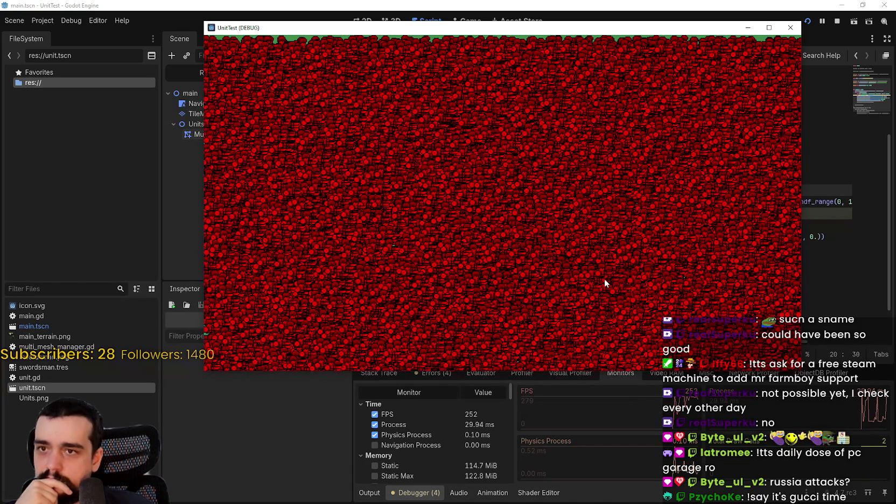
# Take the game out of full screen again and select the unit scale value 1.0 on line 21
pyautogui.click(769, 28)
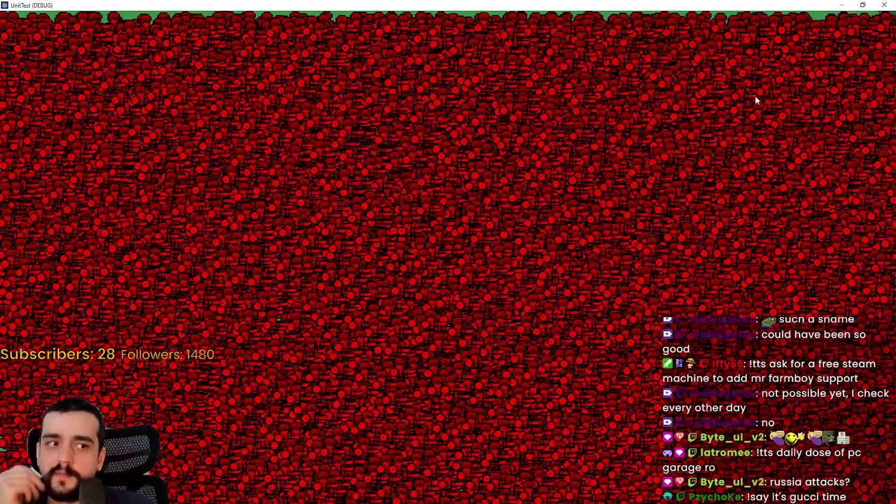
pyautogui.click(863, 5)
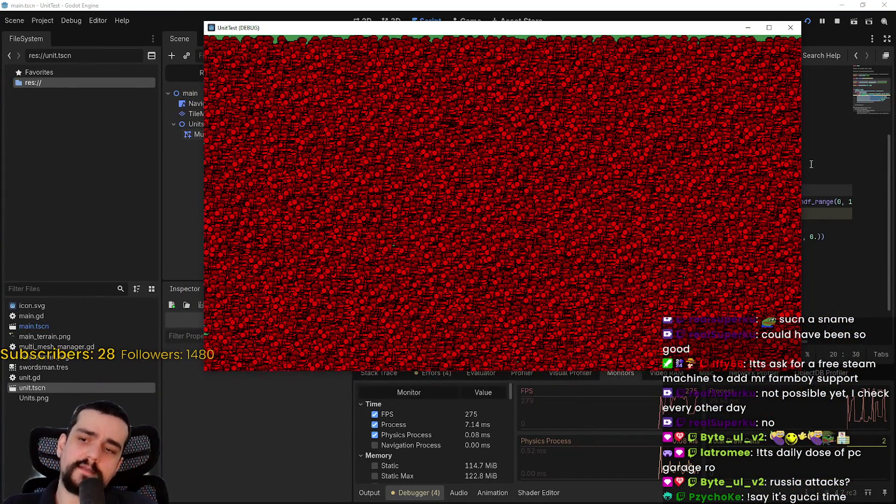
pyautogui.click(811, 164)
pyautogui.click(669, 237)
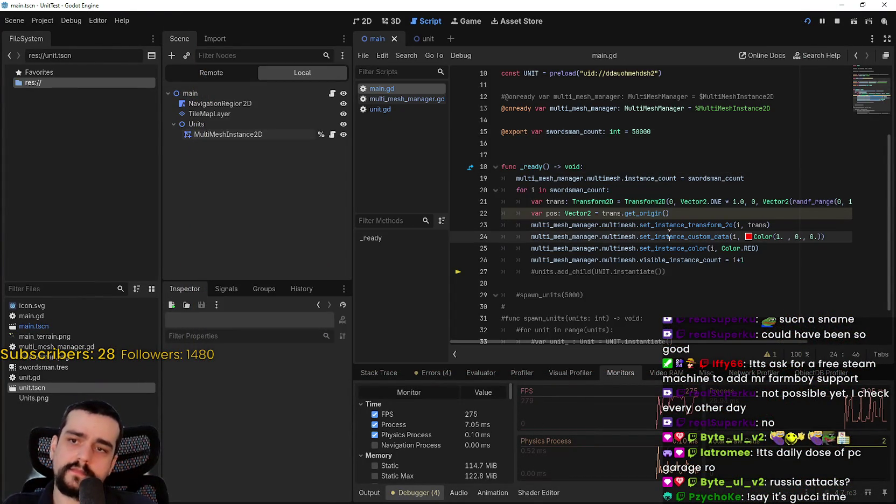
pyautogui.doubleClick(739, 201)
# Change the unit scale on line 21 to Vector2.ONE * .25, save main.gd, and rerun the game
pyautogui.write('.25')
pyautogui.hotkey('ctrl', 's')
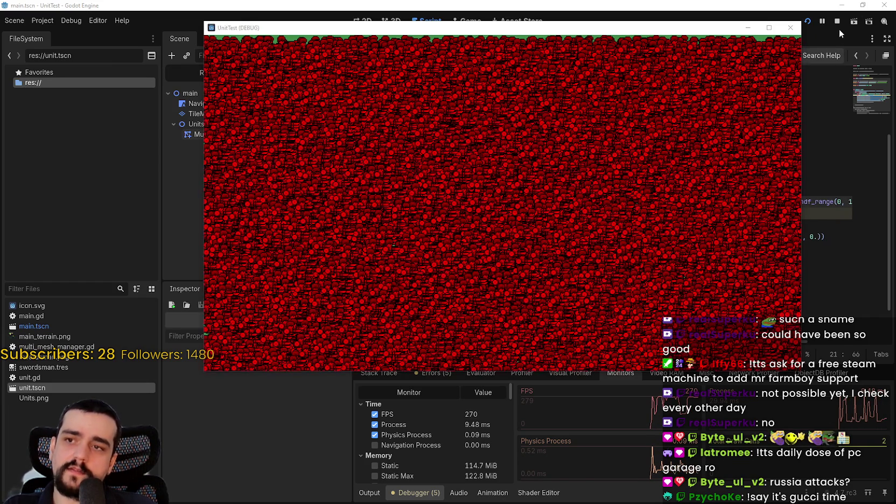
pyautogui.click(807, 20)
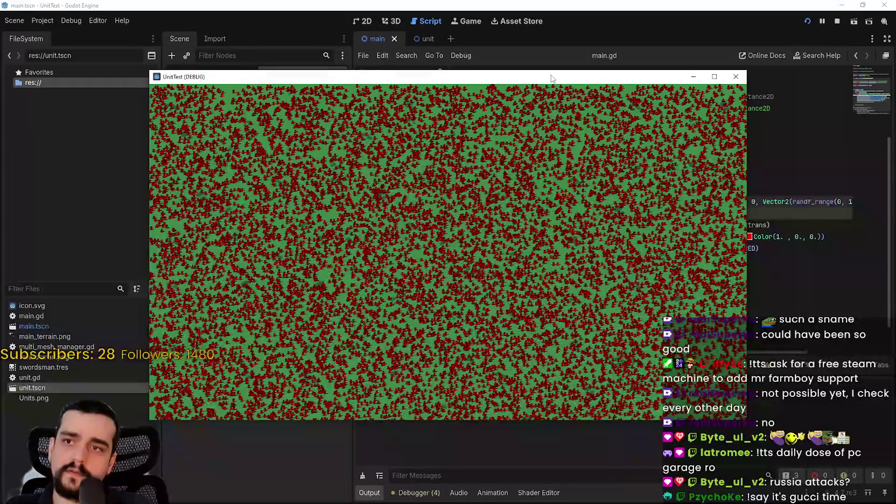
# Inspect the quarter-scale swordsmen beside the performance monitors, then stop the game and open the Game workspace
pyautogui.moveTo(552, 78); pyautogui.dragTo(632, 34)
pyautogui.click(418, 492)
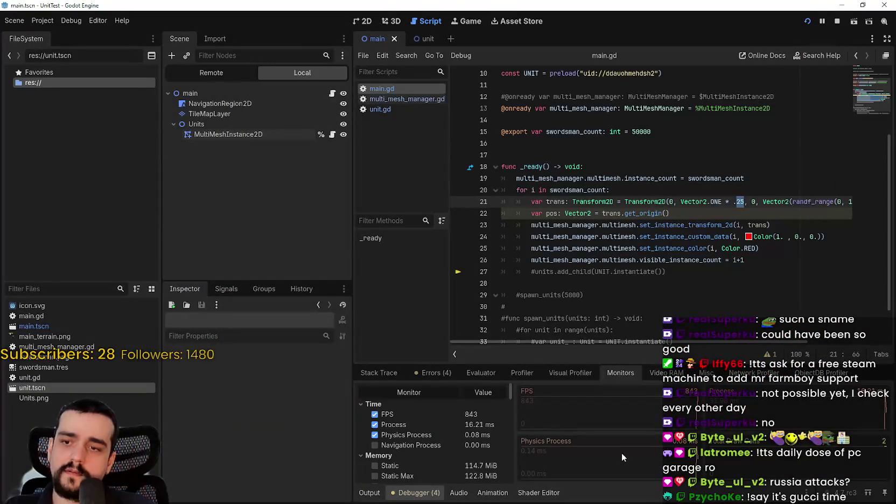
pyautogui.hotkey('alt', 'Tab')
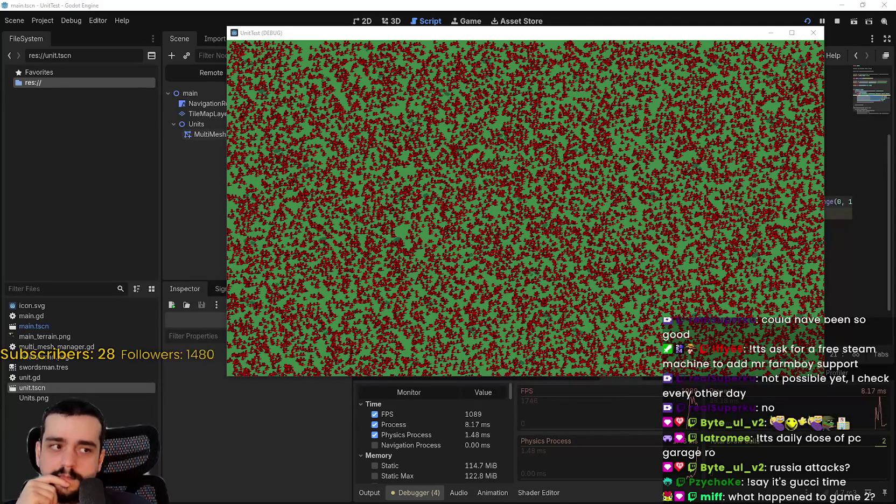
pyautogui.click(566, 238)
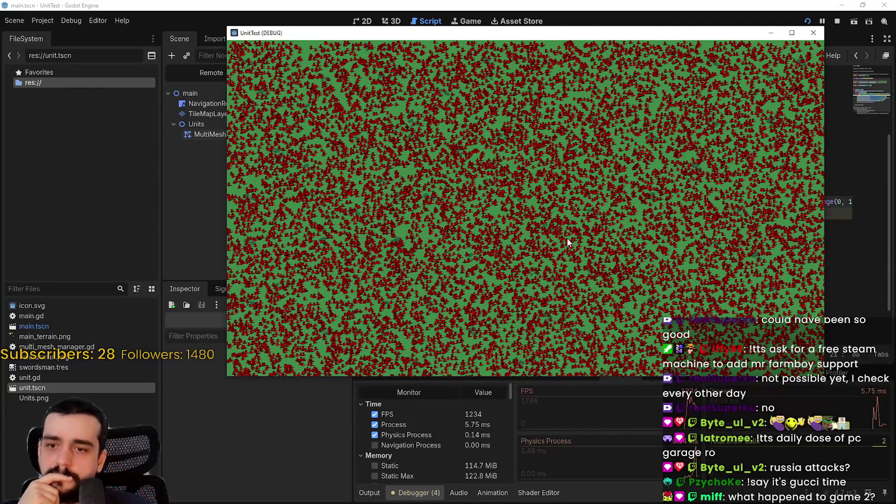
pyautogui.click(836, 21)
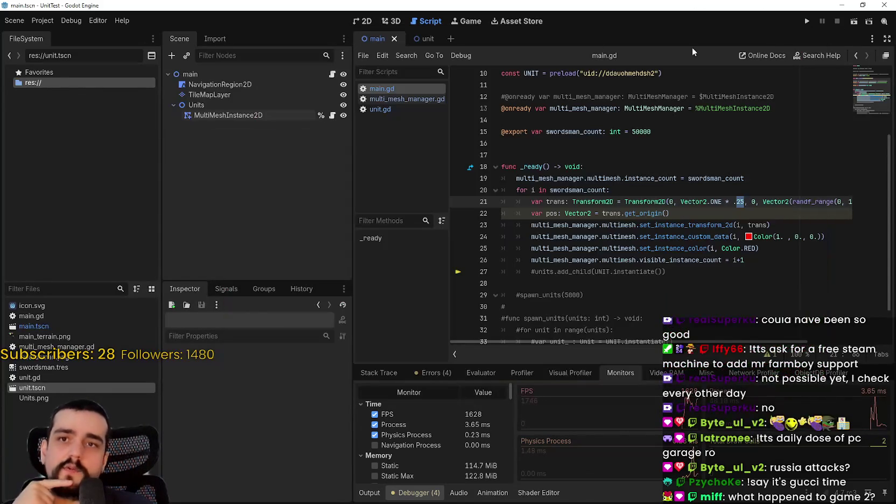
pyautogui.click(452, 23)
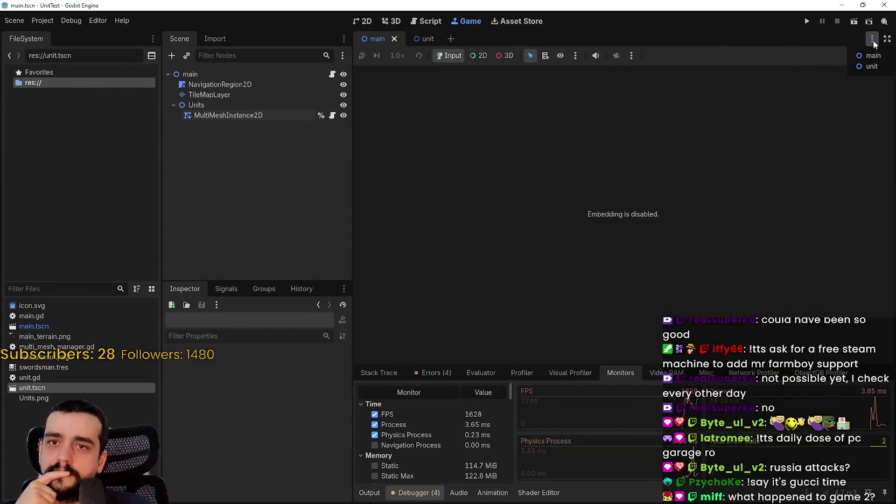
# Turn on Embed Game on Next Play and run the game inside the editor
pyautogui.click(886, 55)
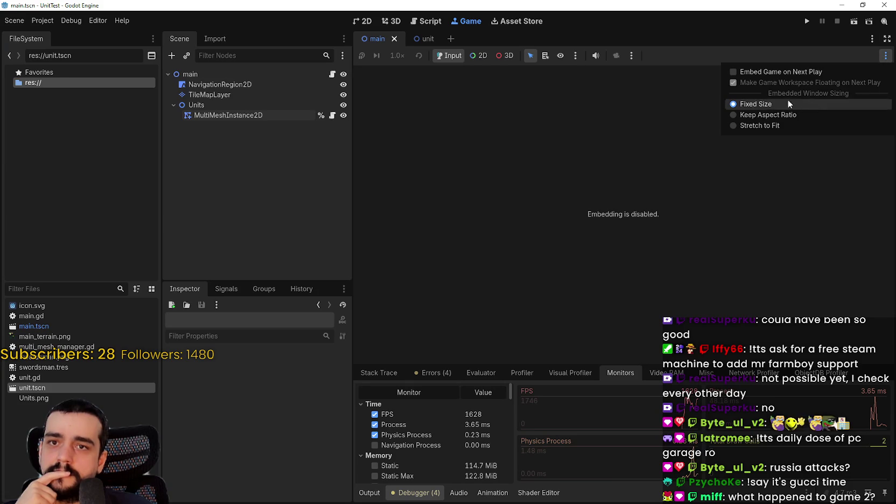
pyautogui.click(769, 72)
pyautogui.click(807, 21)
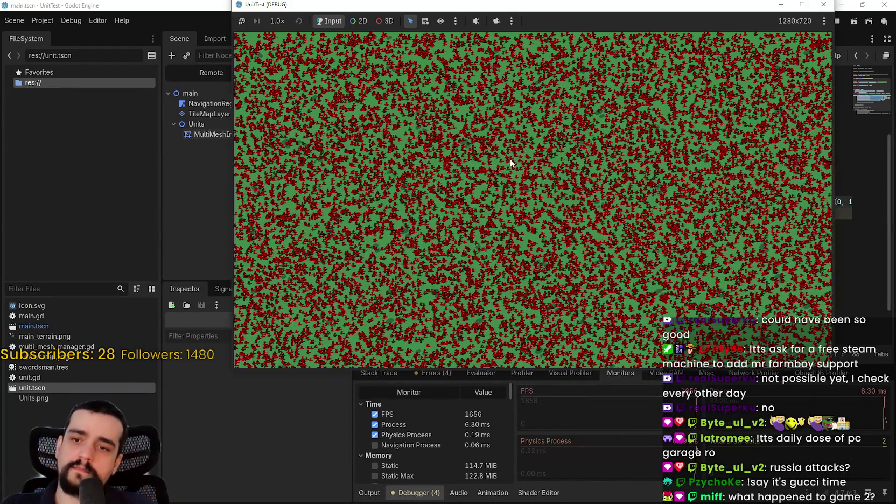
# Switch to 2D mode with camera override and zoom in on the red swordsmen across the green map
pyautogui.click(359, 21)
pyautogui.click(496, 21)
pyautogui.scroll(2, 495, 137)
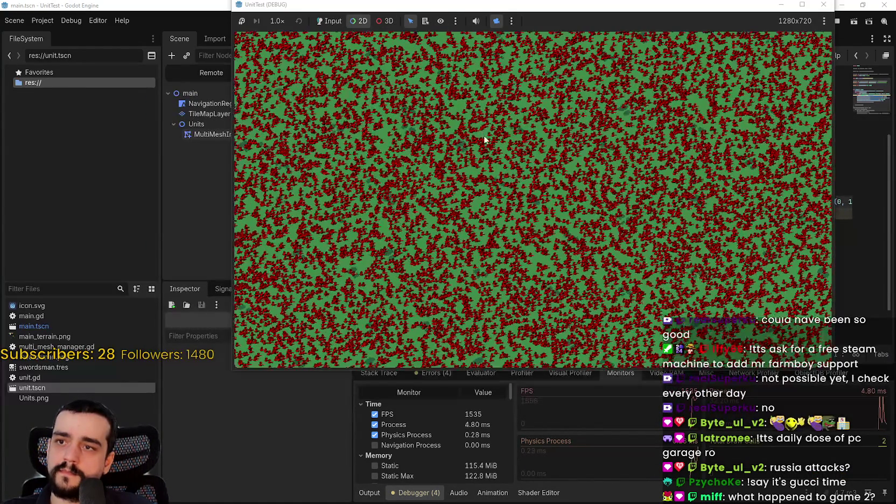
pyautogui.scroll(4, 594, 206)
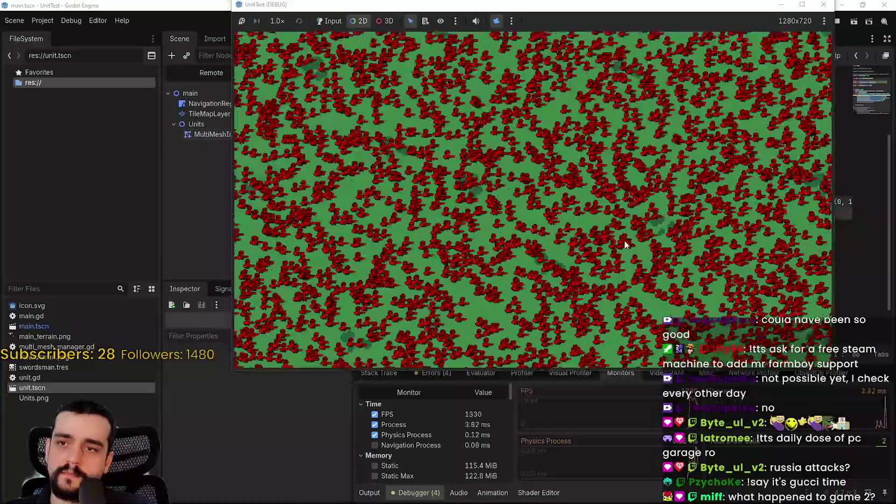
pyautogui.scroll(5, 622, 237)
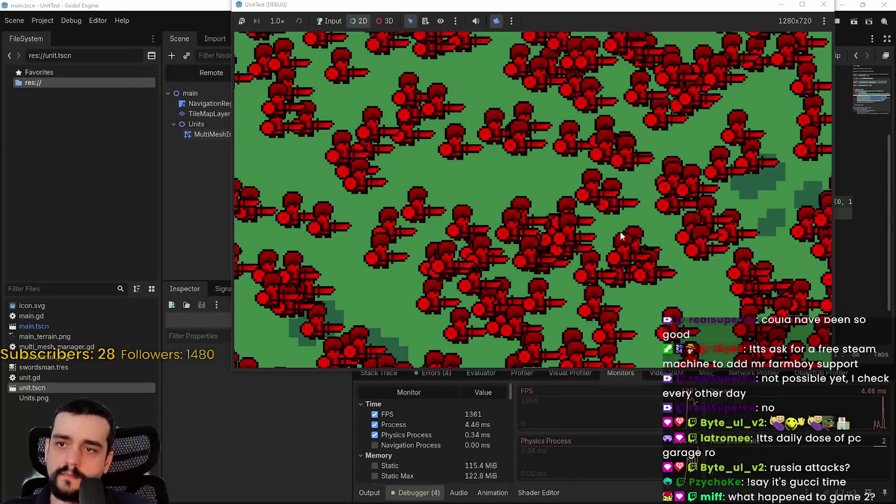
pyautogui.scroll(4, 620, 235)
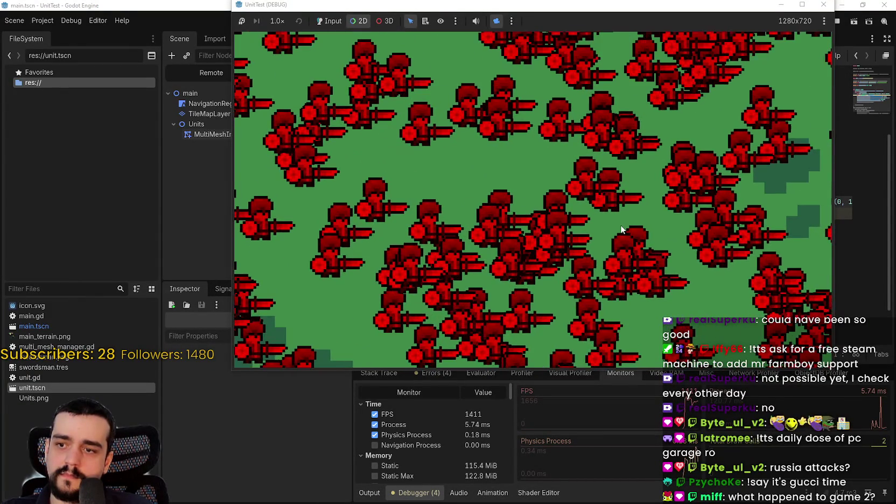
pyautogui.scroll(2, 621, 217)
pyautogui.scroll(3, 619, 210)
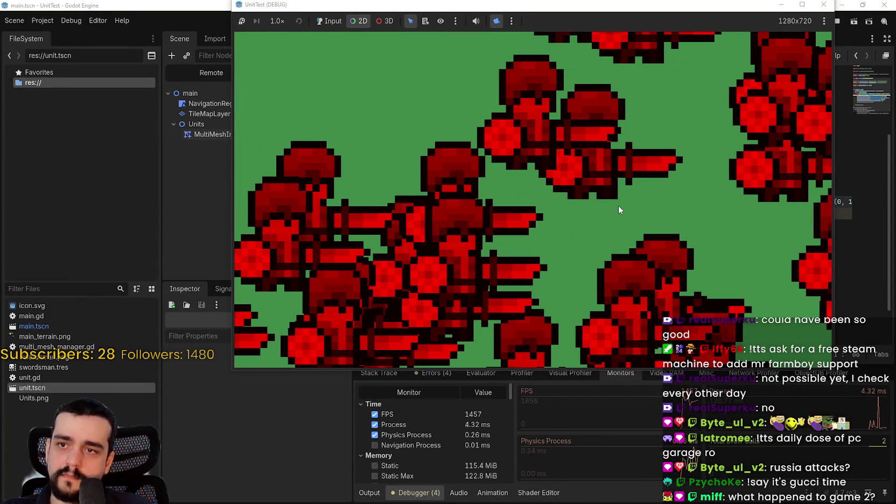
pyautogui.scroll(-3, 618, 205)
pyautogui.click(548, 143)
pyautogui.scroll(-3, 393, 131)
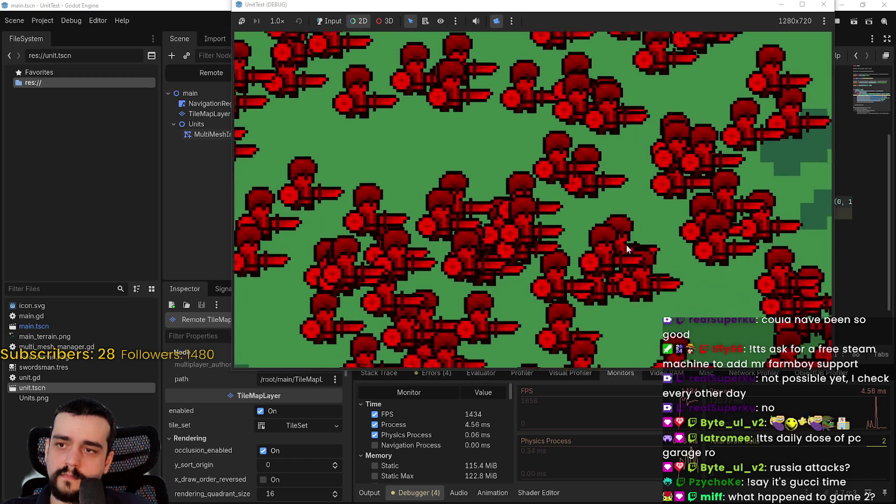
pyautogui.scroll(-5, 550, 202)
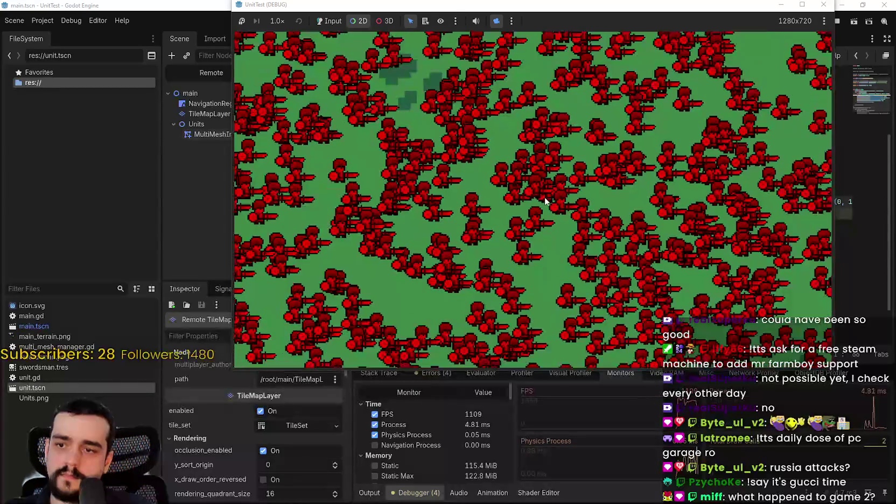
pyautogui.scroll(-4, 550, 203)
pyautogui.scroll(-2, 551, 223)
pyautogui.scroll(-8, 551, 223)
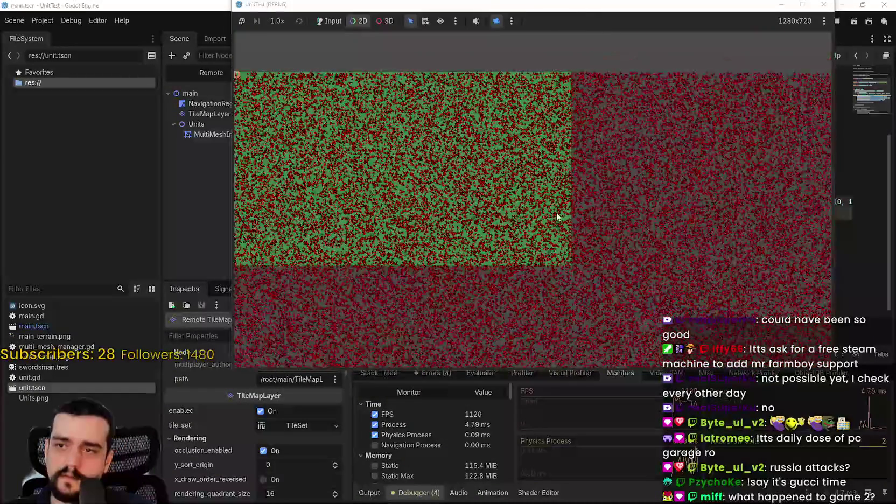
pyautogui.scroll(-2, 556, 212)
pyautogui.scroll(4, 582, 199)
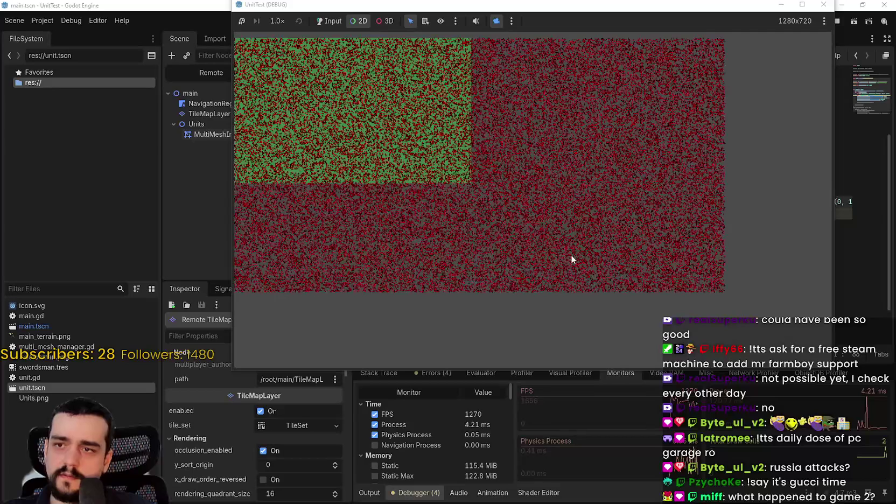
pyautogui.scroll(3, 589, 238)
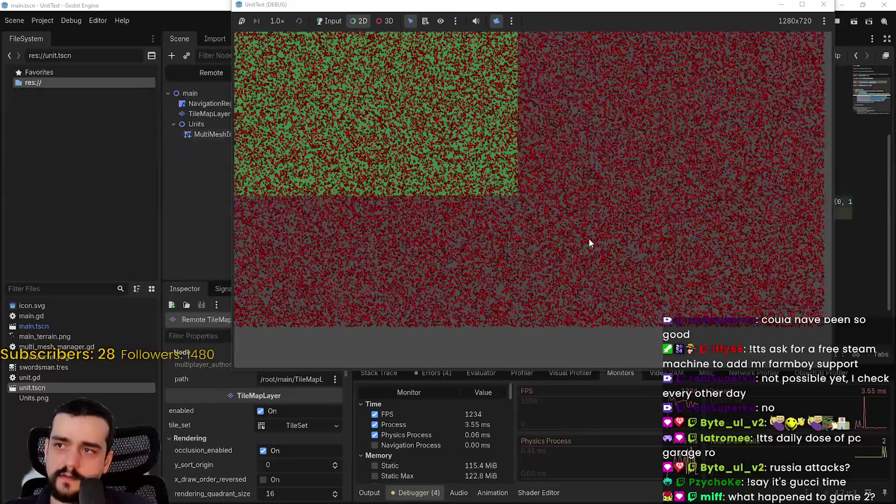
pyautogui.scroll(2, 687, 264)
pyautogui.scroll(3, 686, 275)
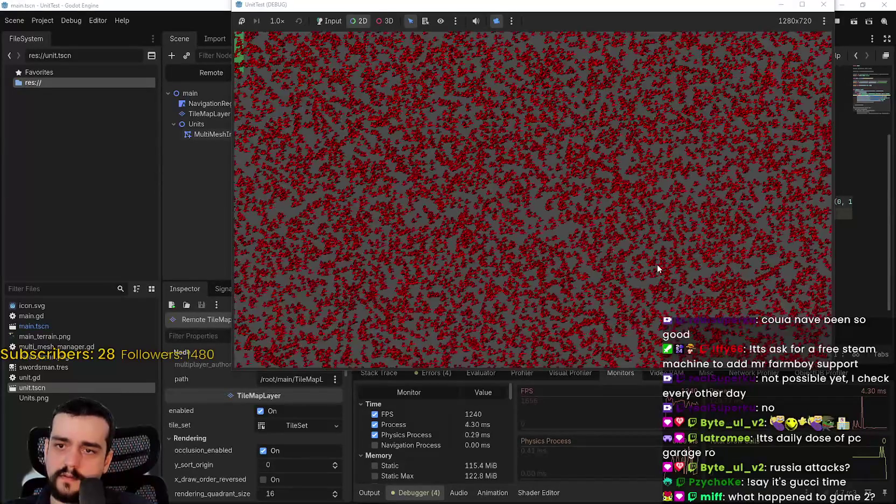
pyautogui.scroll(-2, 614, 301)
pyautogui.scroll(2, 545, 255)
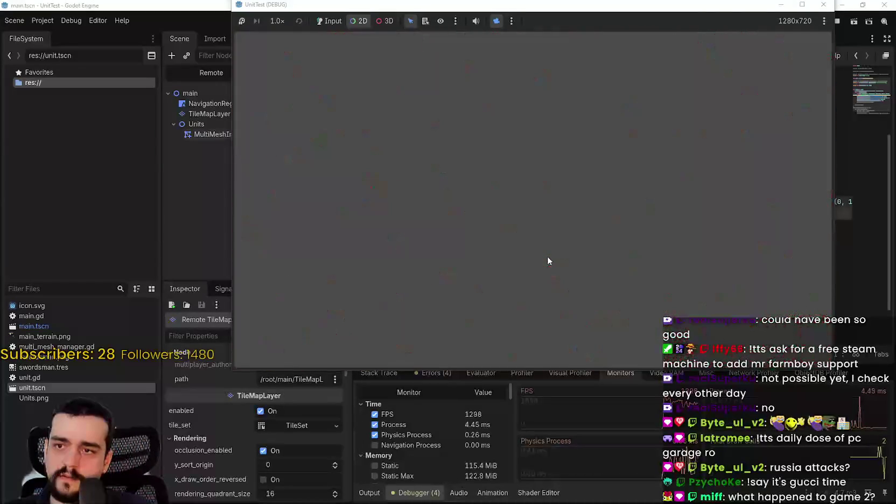
pyautogui.scroll(-3, 542, 260)
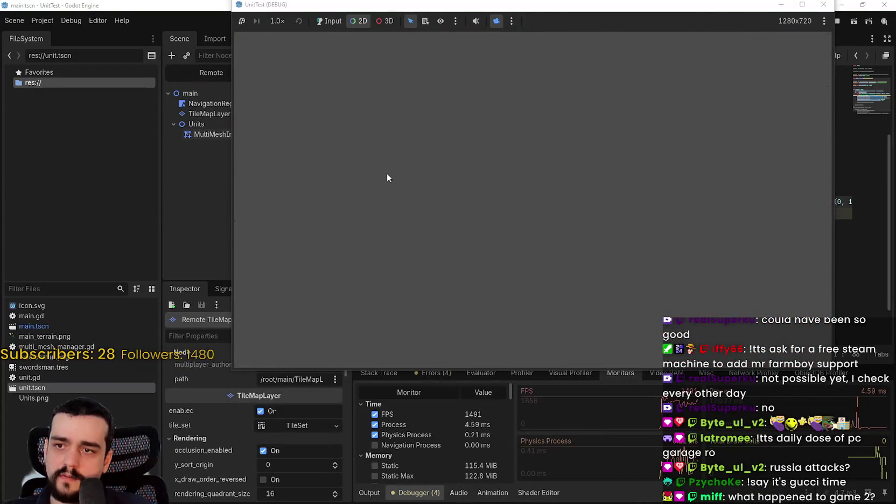
pyautogui.scroll(3, 652, 343)
pyautogui.scroll(3, 447, 210)
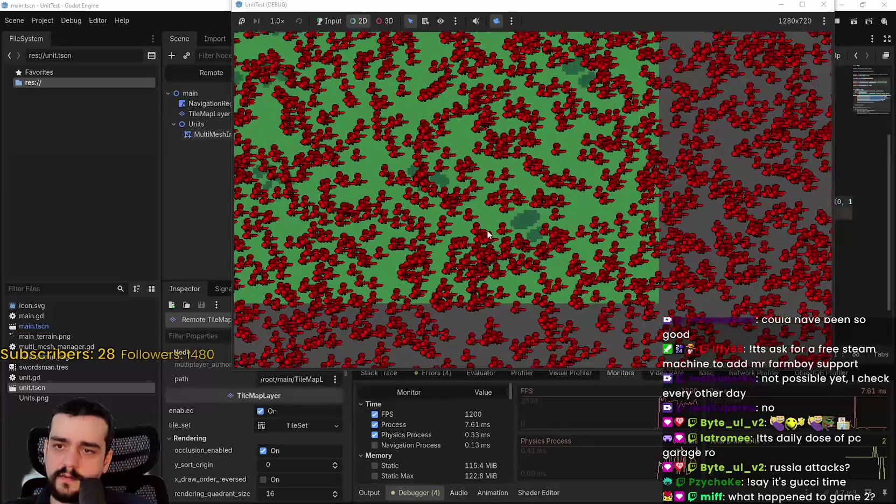